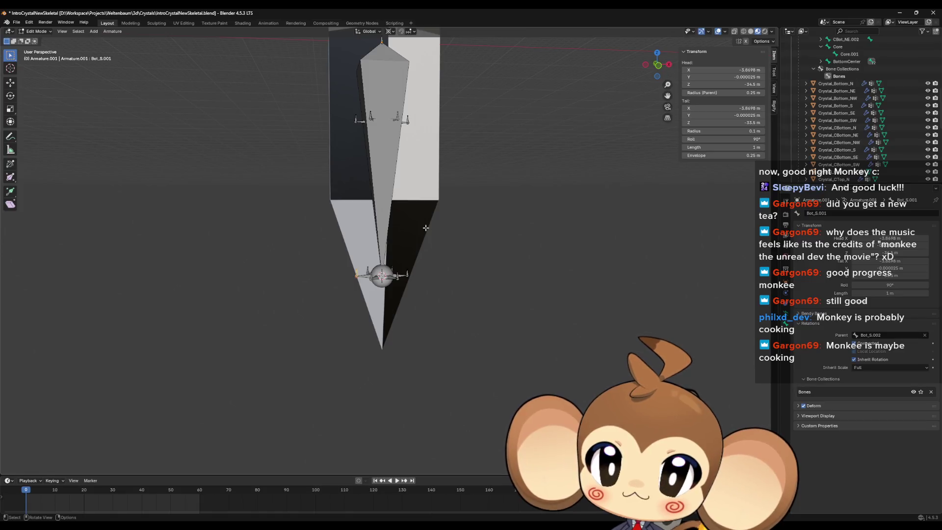
Look down on the crystal's bones, then bring up the Paint bone-layout sketch
drag(425, 228, 429, 248)
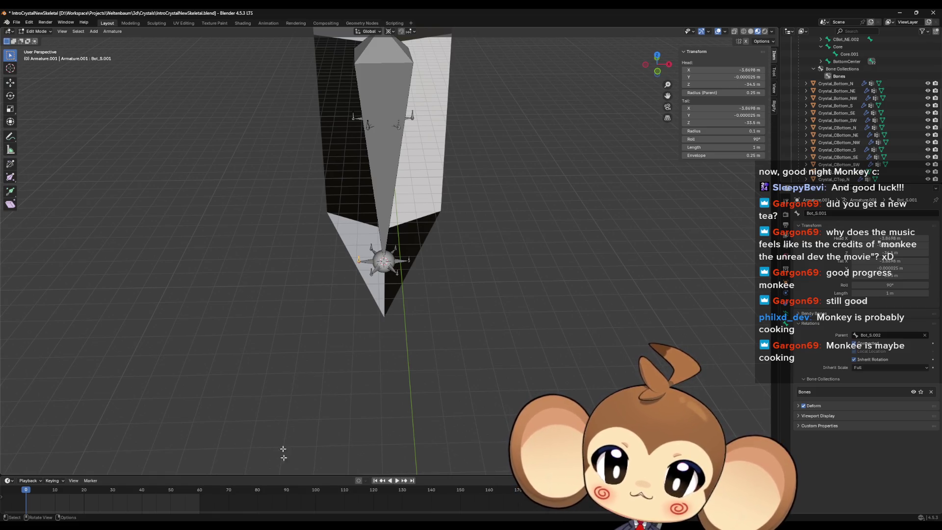
key(alt+Tab)
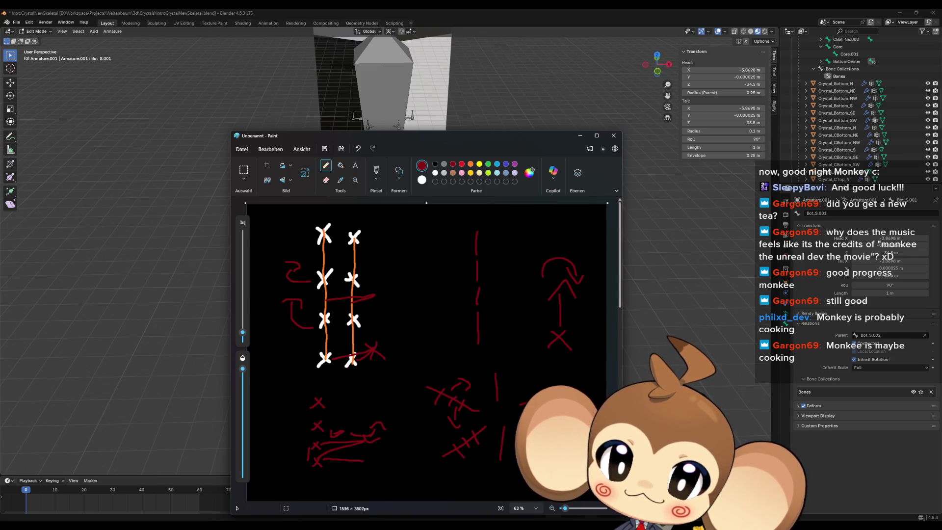
Return from the Paint sketch to Blender's crystal armature in Edit Mode
key(alt+Tab)
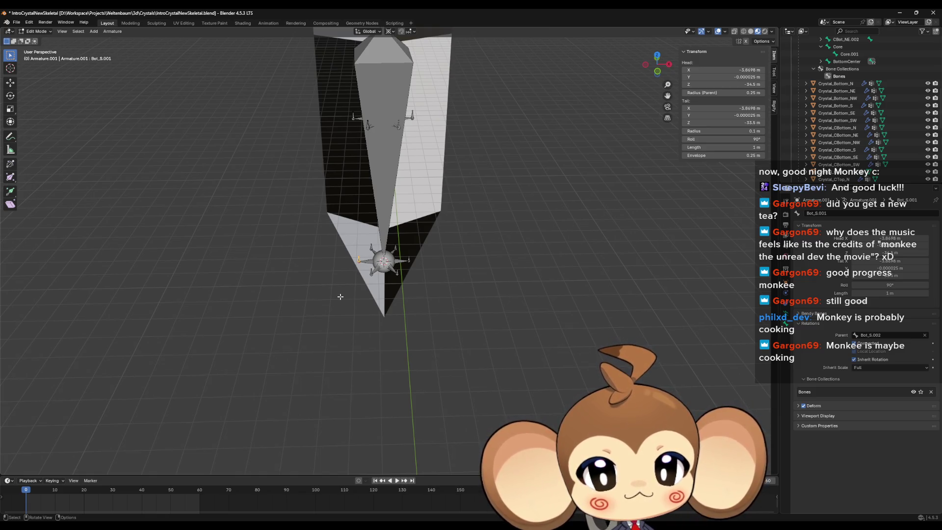
drag(362, 286, 379, 263)
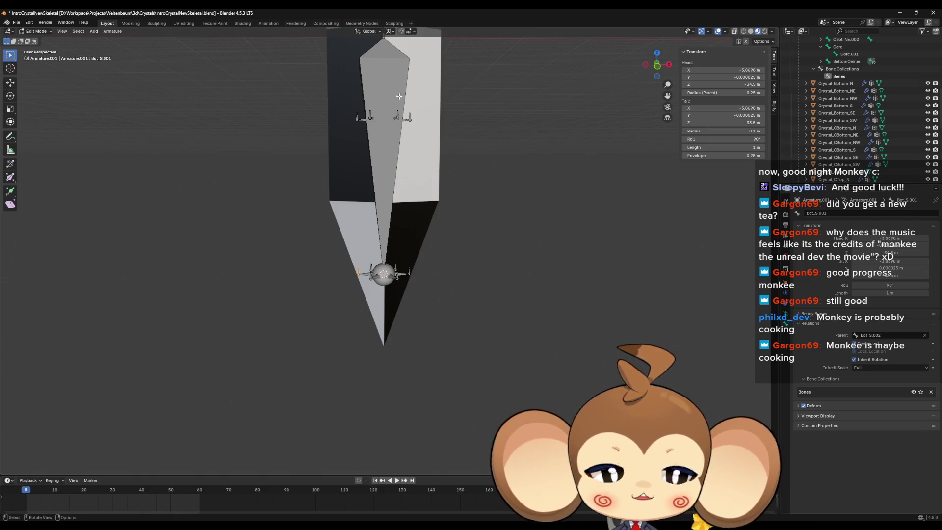
drag(454, 113, 450, 118)
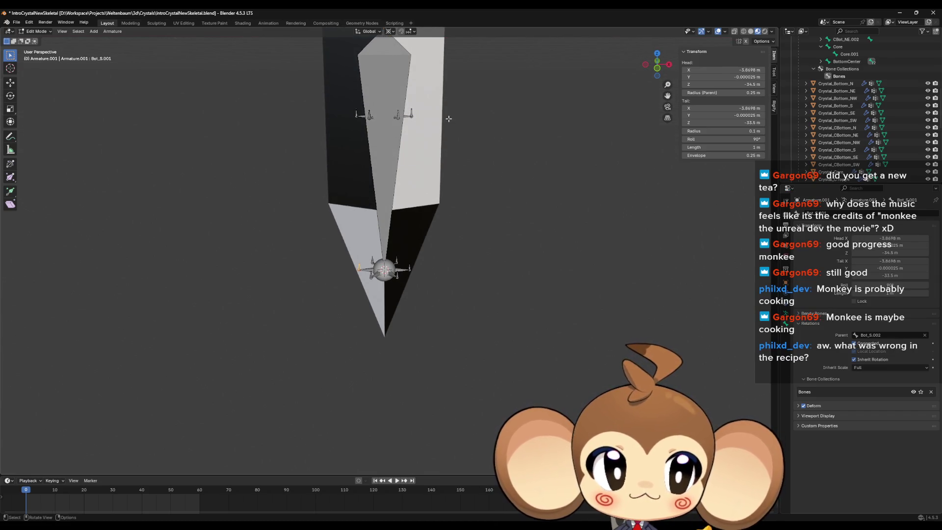
mouse_move(447, 120)
mouse_down()
mouse_move(449, 110)
mouse_move(461, 176)
mouse_move(440, 192)
mouse_move(441, 174)
mouse_move(467, 254)
mouse_up()
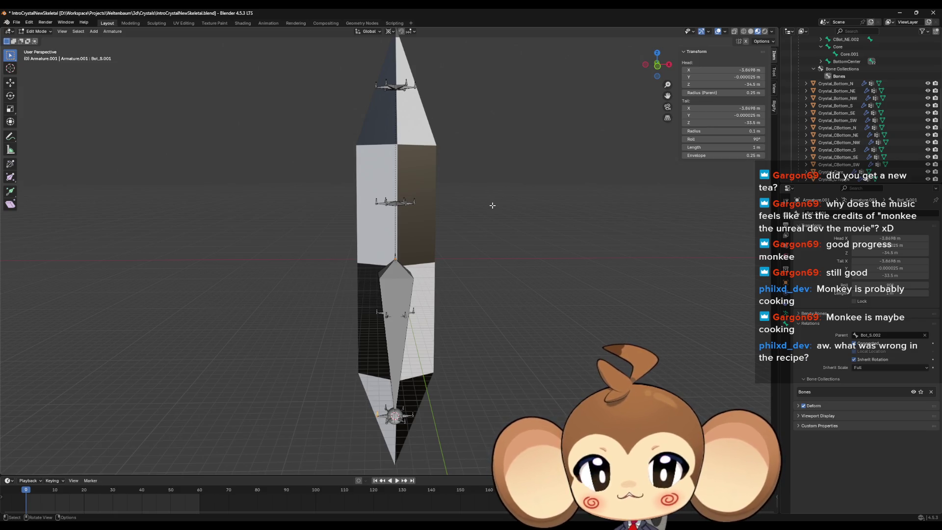
right_click(501, 200)
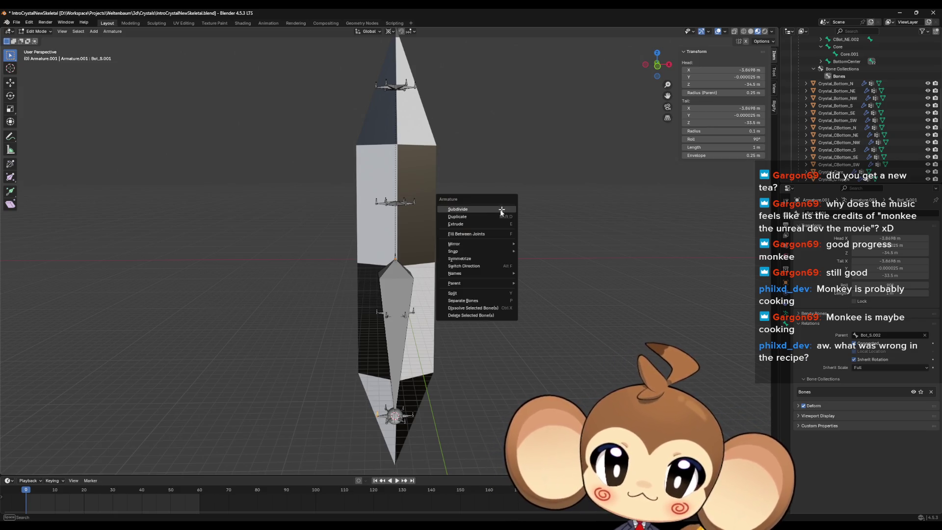
mouse_move(541, 251)
mouse_down()
mouse_move(534, 169)
mouse_move(543, 216)
mouse_up()
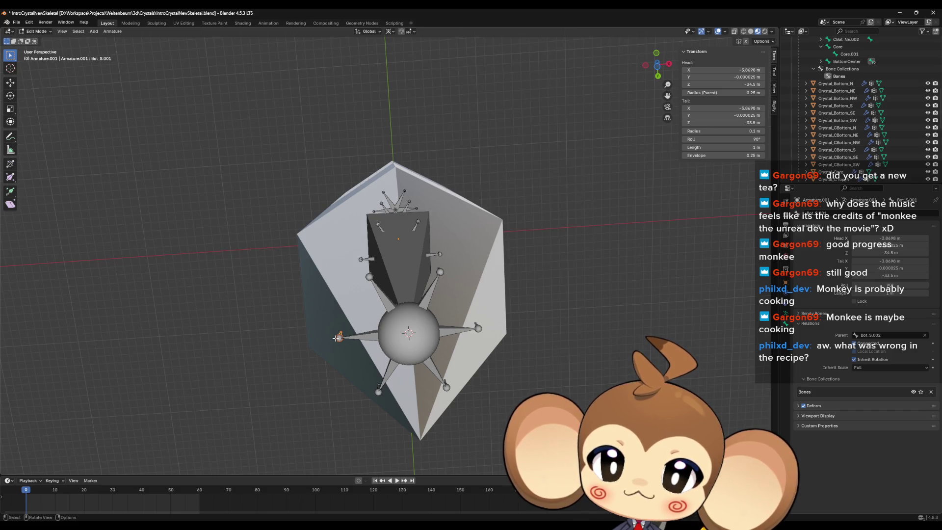
Orbit the view to inspect the crystal from a lower angle and from the side
drag(338, 337, 353, 405)
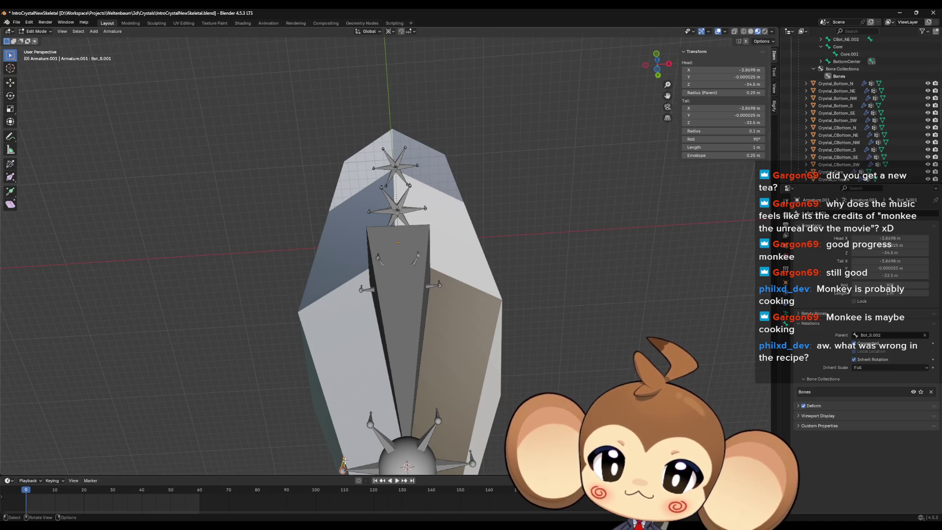
mouse_move(343, 462)
mouse_down()
mouse_move(342, 452)
mouse_move(420, 384)
mouse_move(455, 337)
mouse_move(464, 346)
mouse_up()
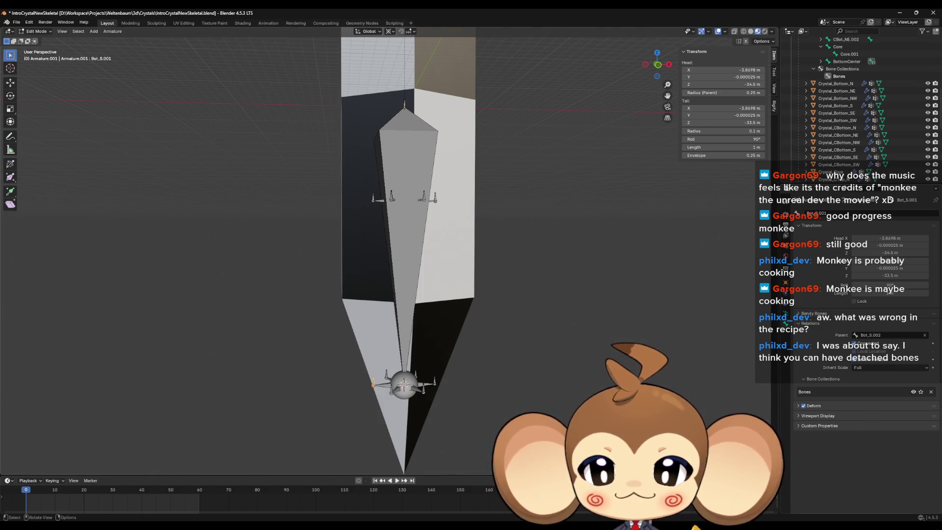
Select bone CBot_S.001 and tick Connected so it joins its parent CBot_S
click(374, 197)
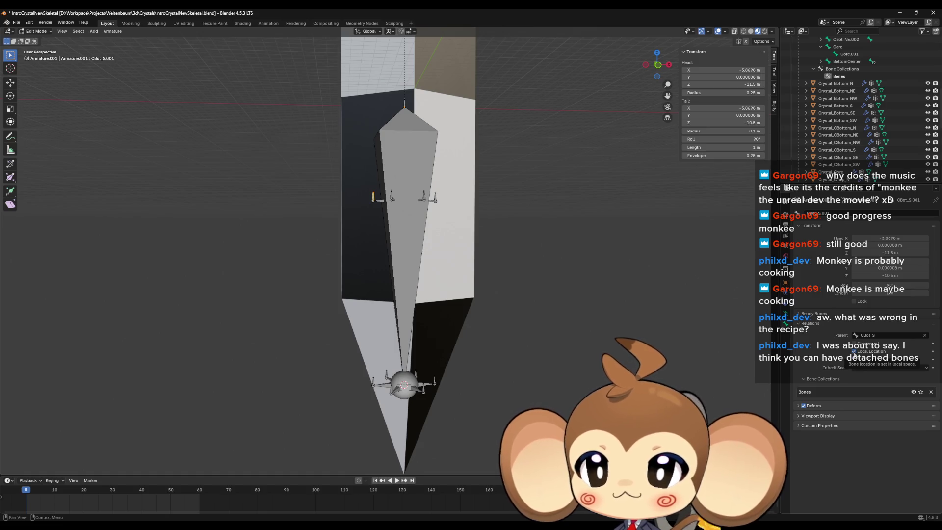
click(855, 344)
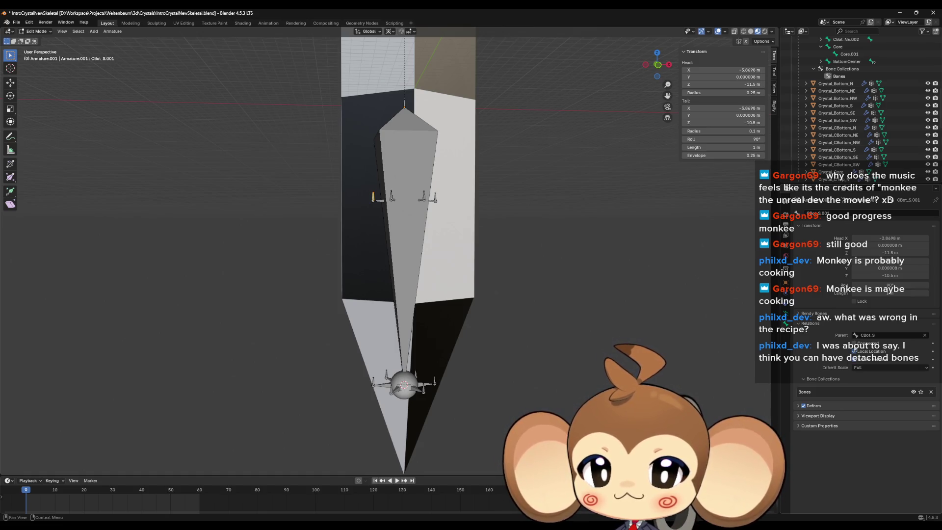
scroll(399, 399, up, 2)
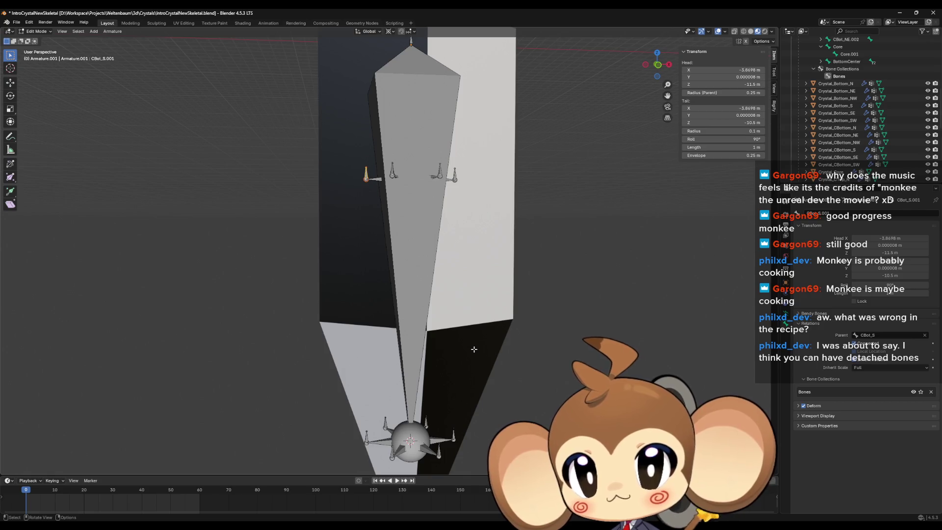
scroll(344, 240, down, 3)
Select the loose middle bones CBot_NE.002, CBot_N, CBot_NW and CBot_SW
mouse_move(343, 240)
mouse_down()
mouse_move(378, 237)
mouse_move(375, 269)
mouse_move(374, 236)
mouse_move(394, 232)
mouse_up()
scroll(394, 232, up, 6)
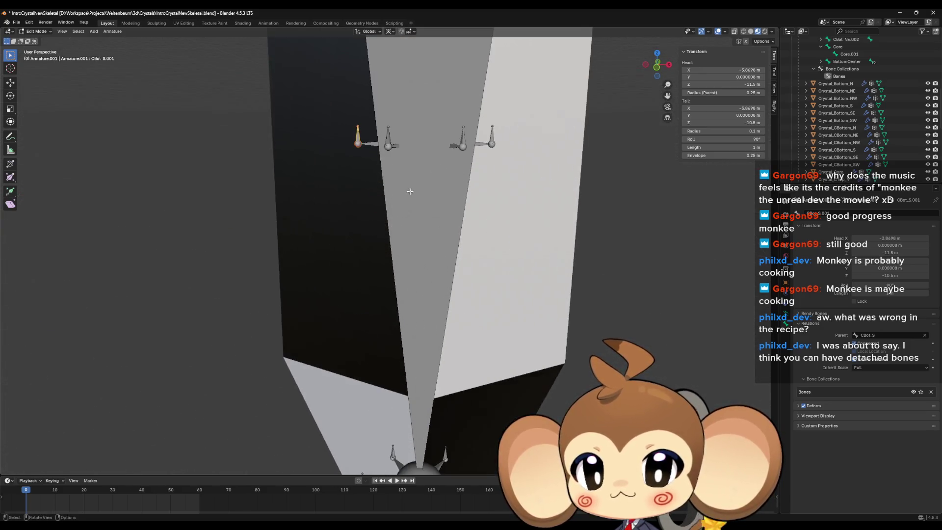
click(396, 146)
scroll(421, 147, down, 2)
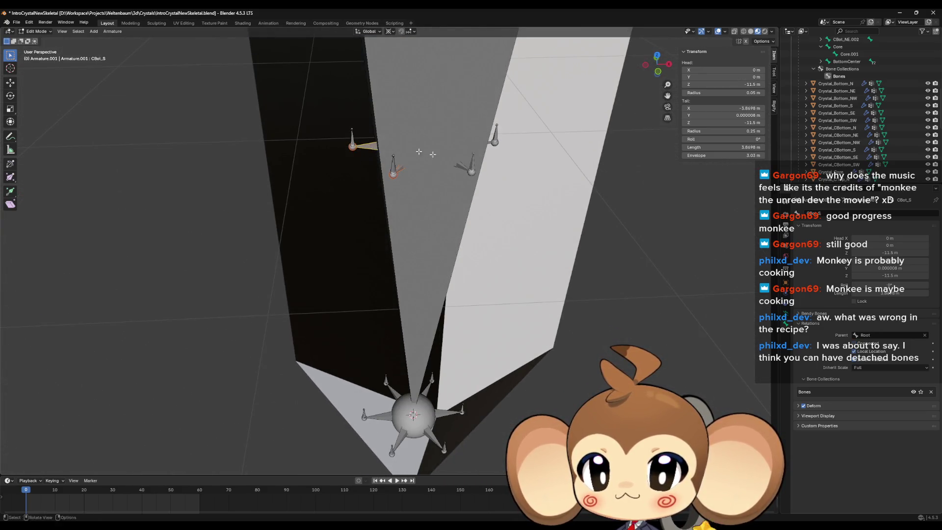
shift+click(469, 171)
mouse_move(469, 170)
mouse_down()
mouse_move(446, 164)
mouse_move(359, 210)
mouse_up()
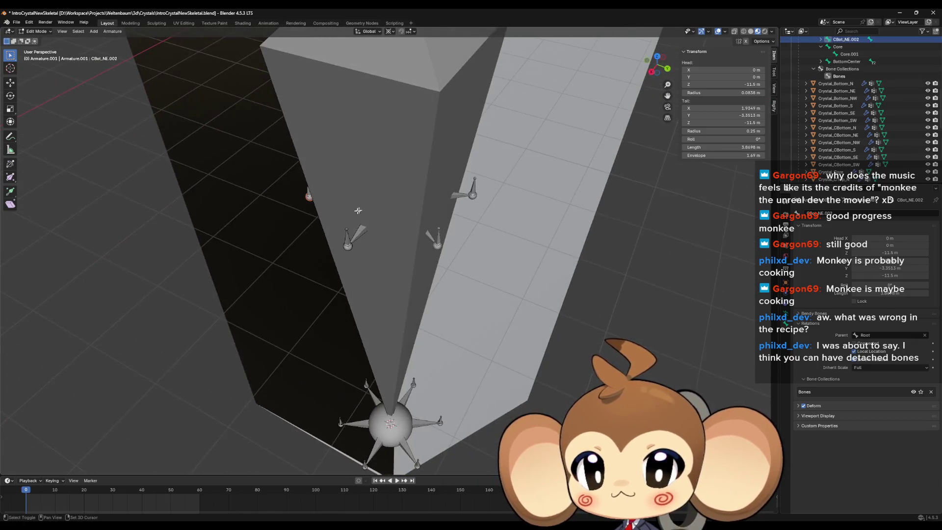
click(364, 231)
shift+click(428, 235)
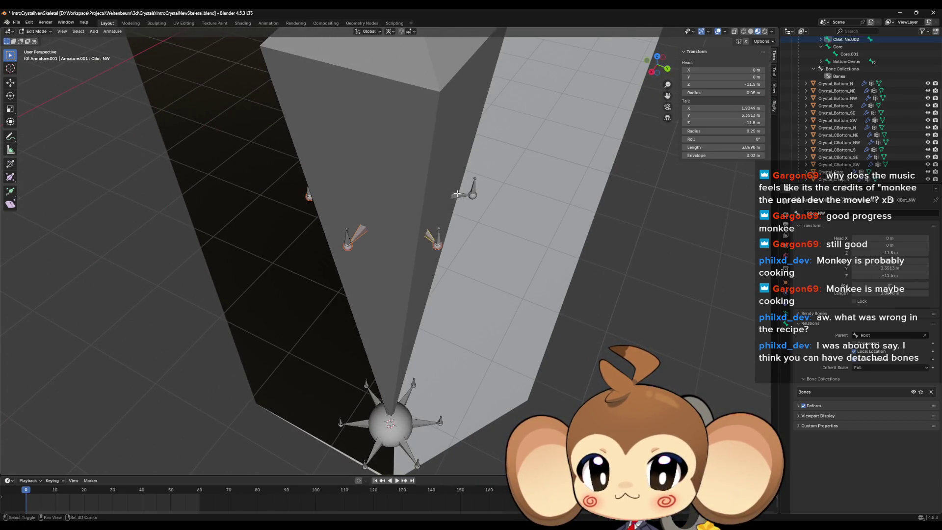
shift+click(455, 195)
Delete the selected CBot bones from the crystal's middle
drag(455, 196, 364, 202)
key(x)
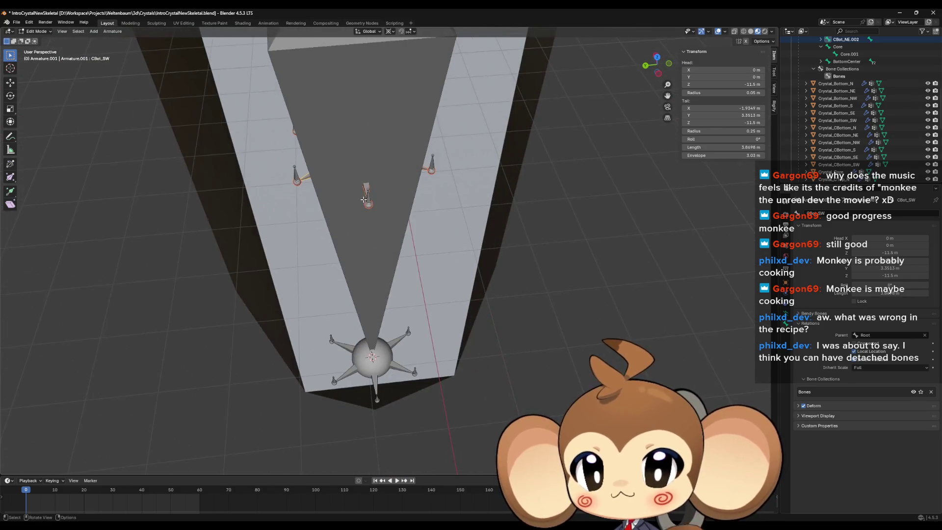
click(364, 200)
scroll(463, 200, down, 5)
mouse_move(462, 200)
mouse_down()
mouse_move(414, 210)
mouse_move(439, 316)
mouse_up()
Delete six top-star bones, from CTop_SE through CTop_S
click(442, 322)
shift+click(447, 328)
shift+click(458, 305)
shift+click(440, 287)
shift+click(417, 289)
shift+click(407, 312)
key(x)
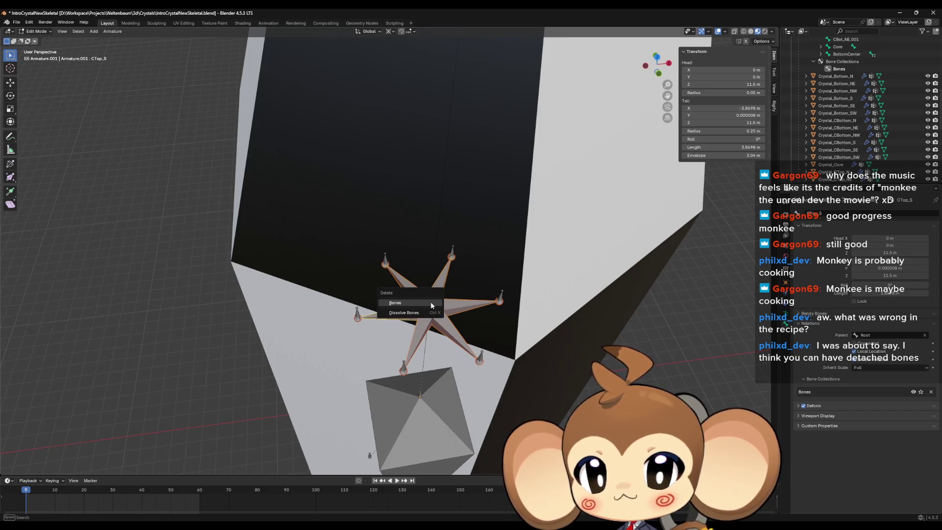
click(432, 306)
scroll(431, 305, down, 5)
Delete the remaining star-arm bones, including Top_N.002 and Top_SE
drag(431, 305, 410, 233)
scroll(409, 232, up, 3)
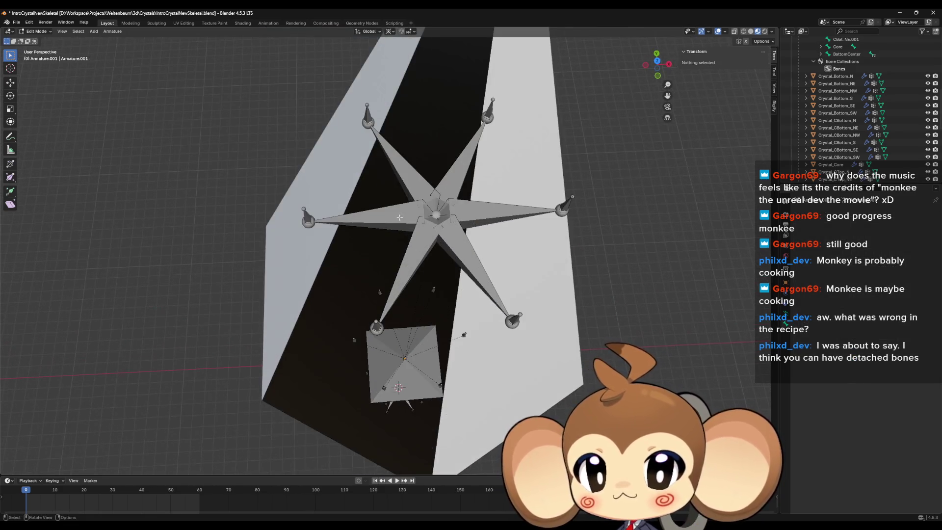
click(402, 235)
shift+click(431, 186)
shift+click(464, 224)
shift+click(459, 241)
shift+click(447, 244)
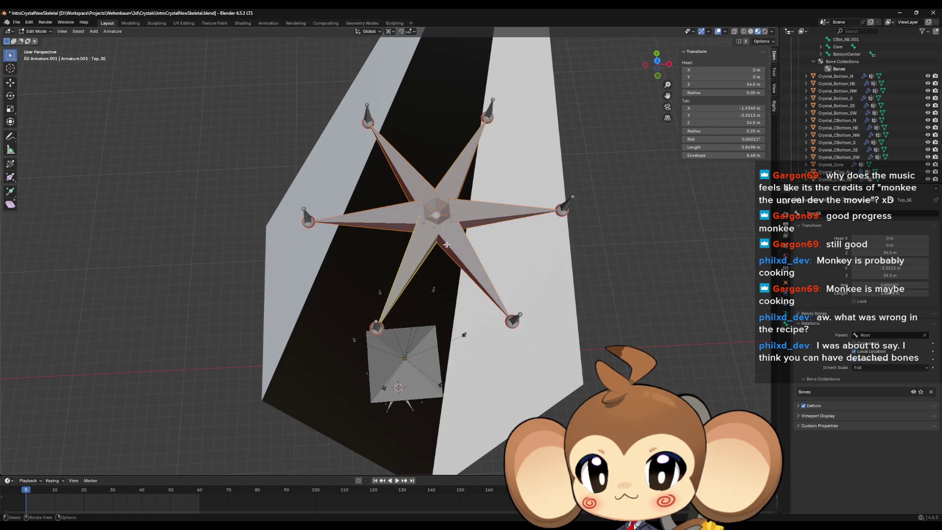
key(x)
key(Escape)
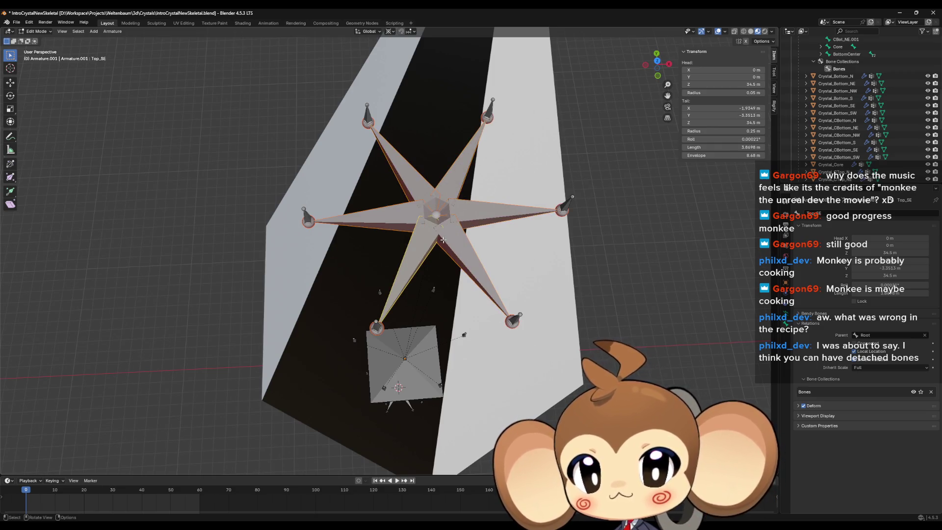
key(x)
click(443, 240)
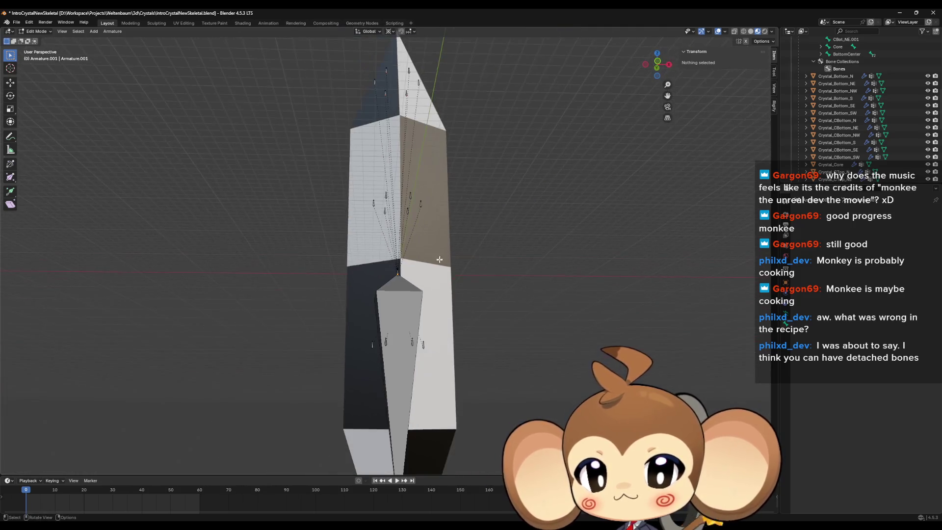
scroll(397, 432, up, 5)
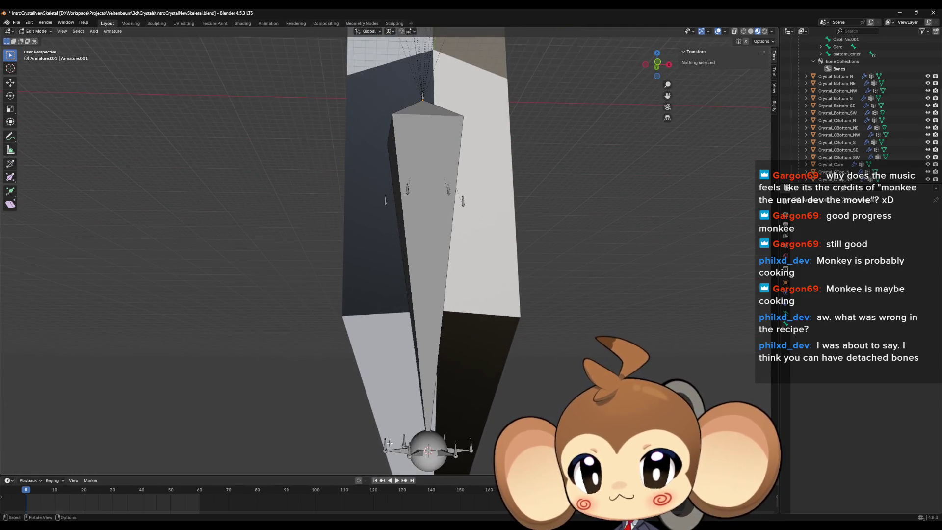
Give CBot_S.001 a connected parent from the bone list, stretching it to 23 m
click(386, 446)
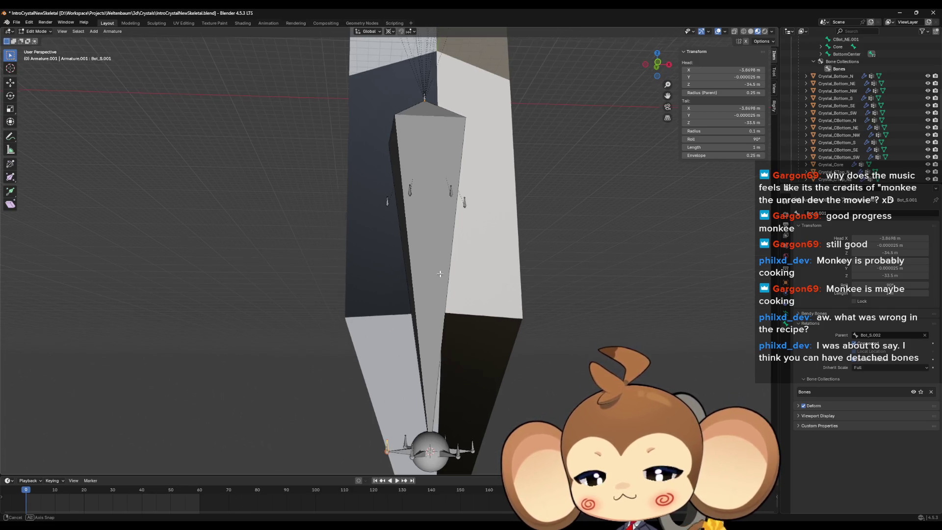
scroll(441, 270, up, 1)
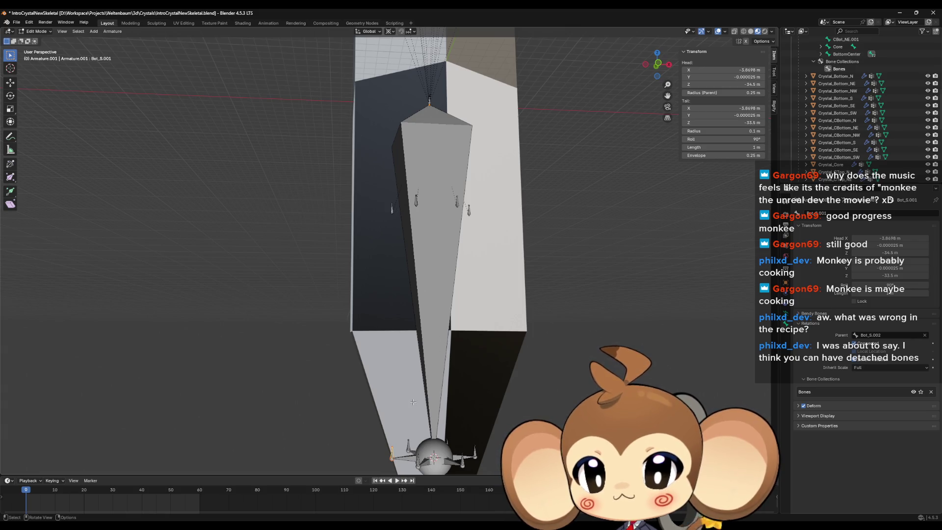
key(F2)
key(Escape)
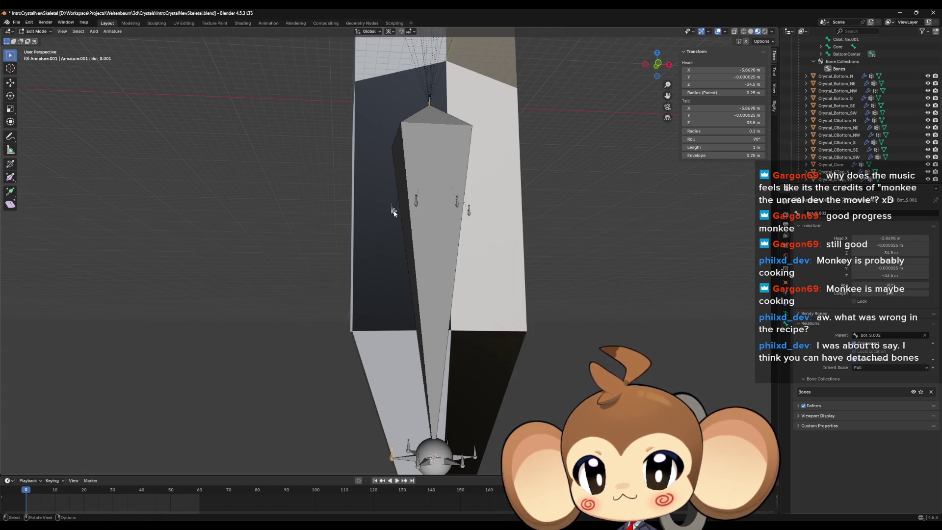
click(392, 210)
click(884, 336)
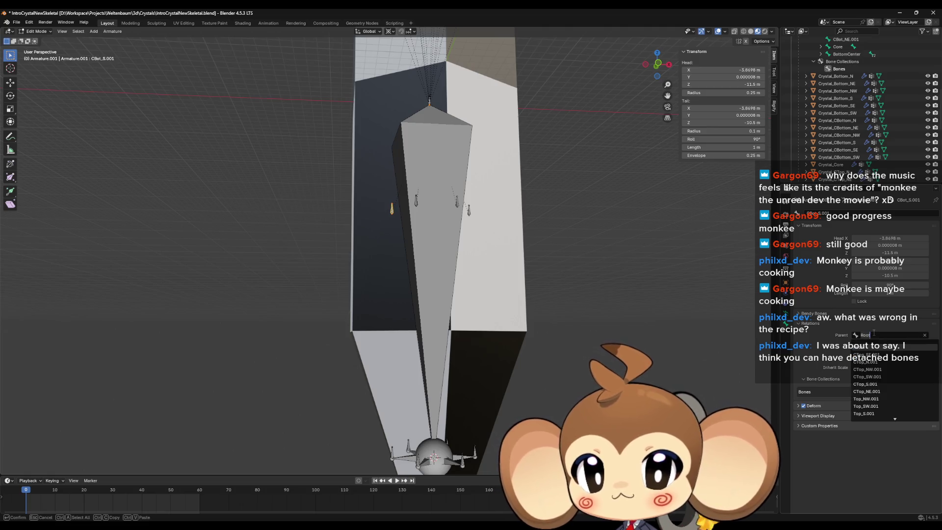
key(Return)
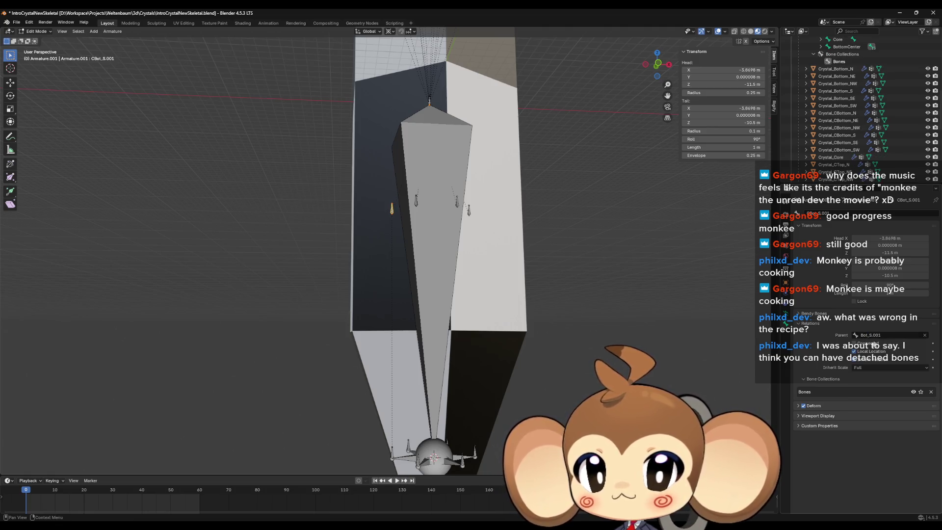
click(855, 344)
Hide the sphere bone, inspect the connected bones around the crystal, then unhide everything
mouse_move(444, 200)
mouse_down()
mouse_move(429, 214)
mouse_move(433, 337)
mouse_up()
scroll(433, 336, up, 4)
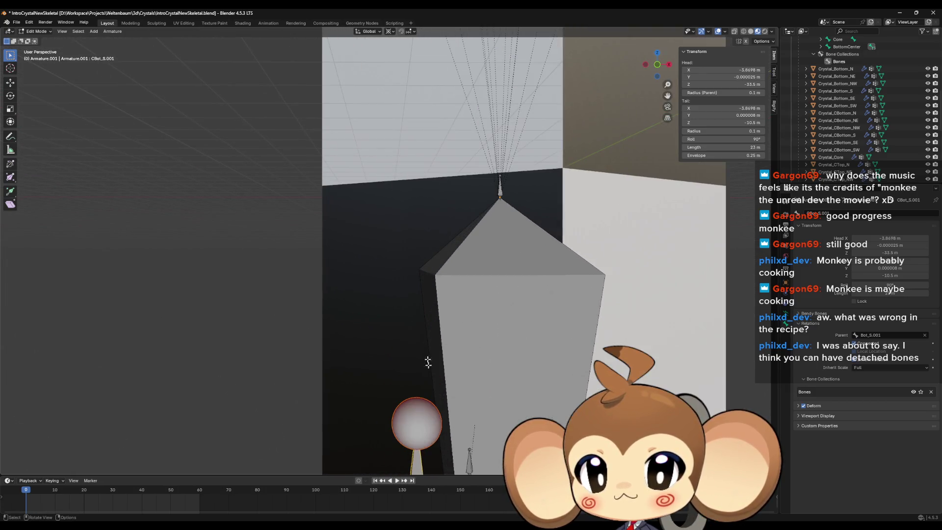
scroll(415, 413, down, 3)
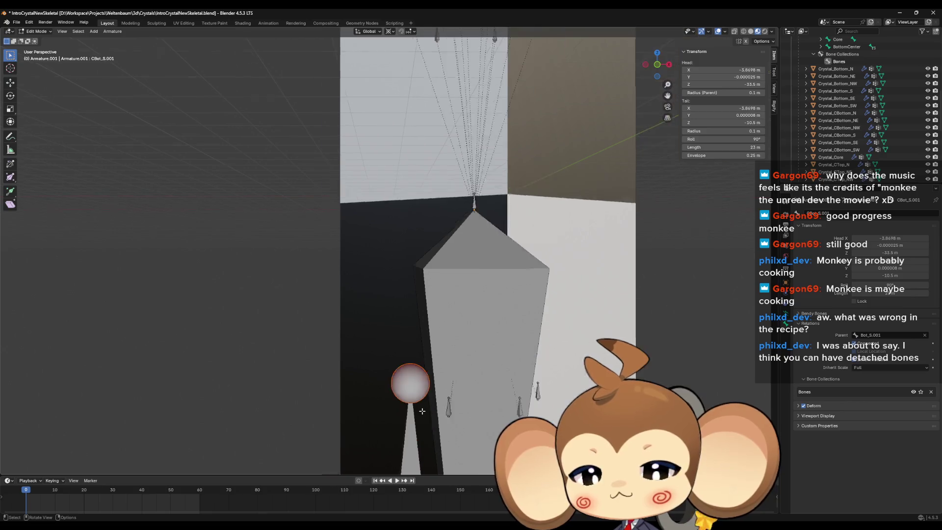
key(h)
mouse_move(405, 398)
mouse_down()
mouse_move(433, 375)
mouse_move(421, 368)
mouse_up()
key(alt+h)
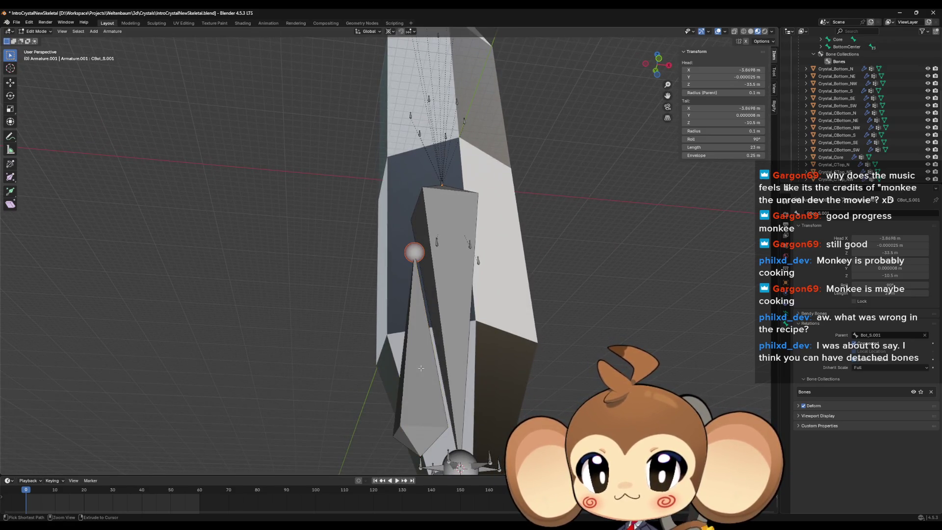
Select the short CBot_S.001 bone among the overlapping shard bones and confirm its name
click(427, 416)
click(427, 416)
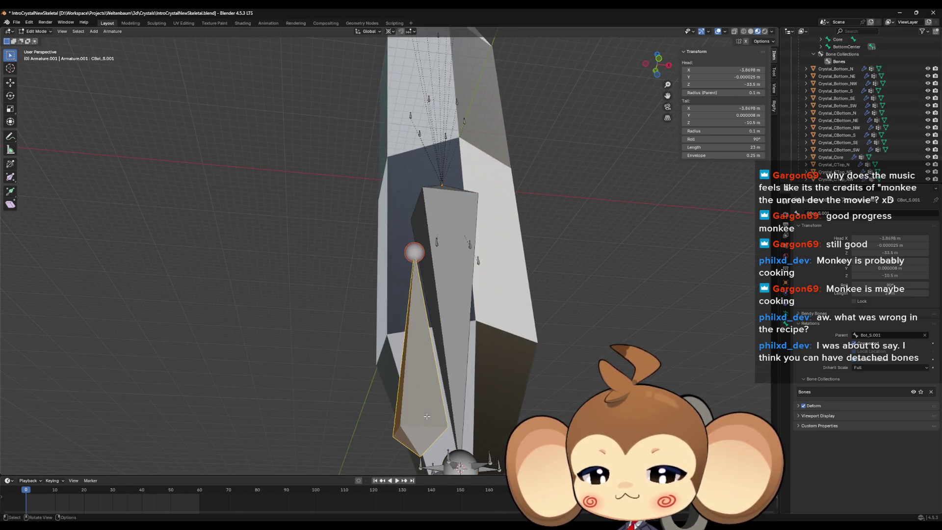
key(h)
ctrl+click(427, 416)
ctrl+click(427, 416)
ctrl+click(427, 416)
ctrl+click(427, 416)
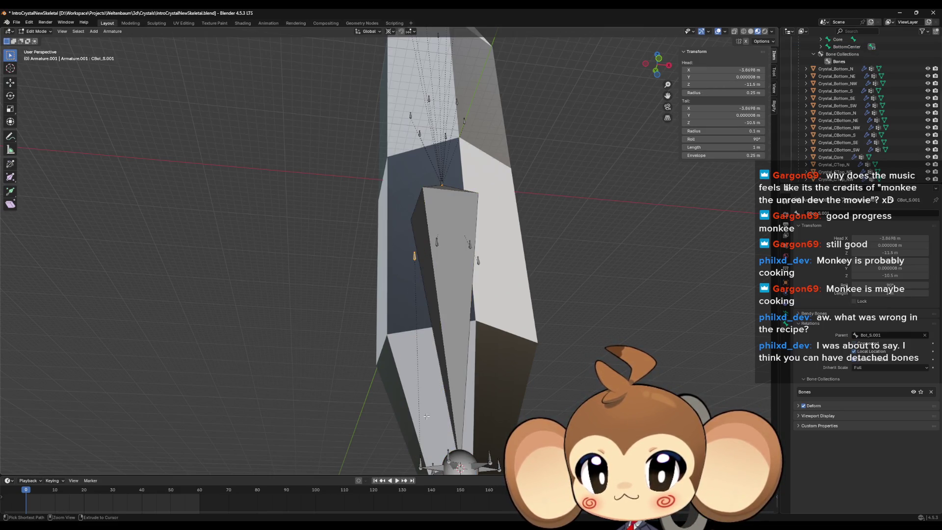
scroll(427, 416, down, 4)
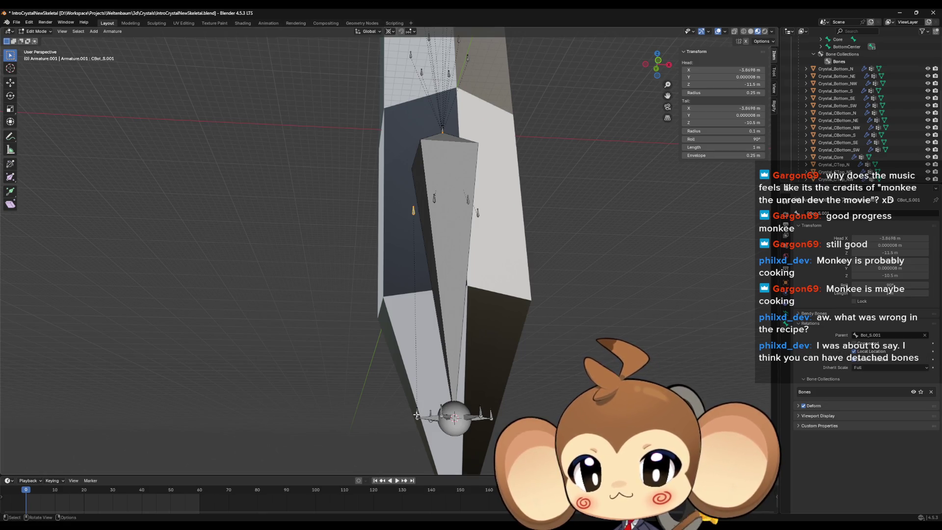
drag(422, 249, 400, 116)
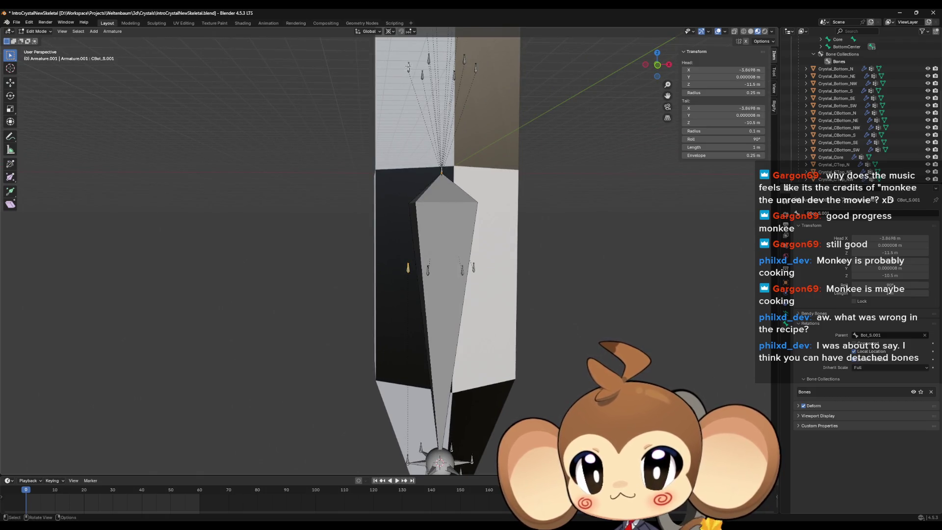
key(F2)
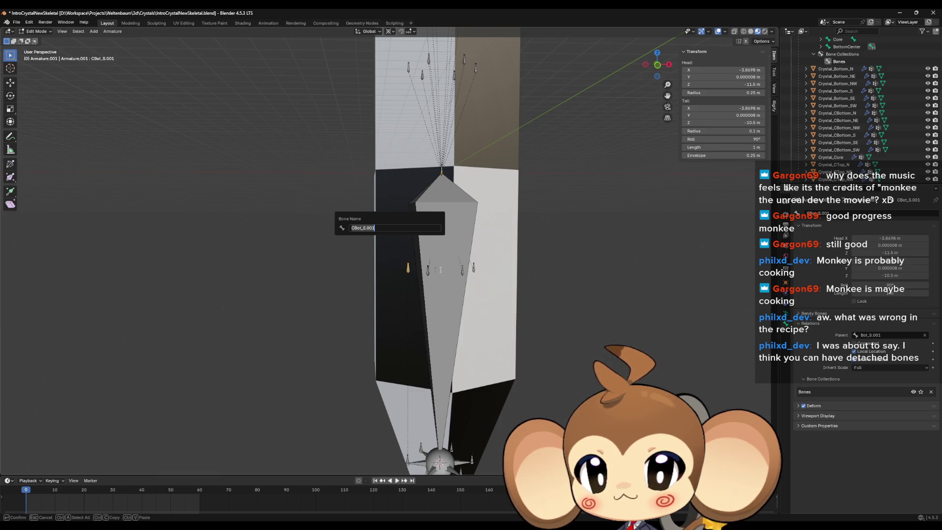
Reconnect CBot_S.001, then make CTop_S.001 a connected child of CBot_S.001
click(854, 344)
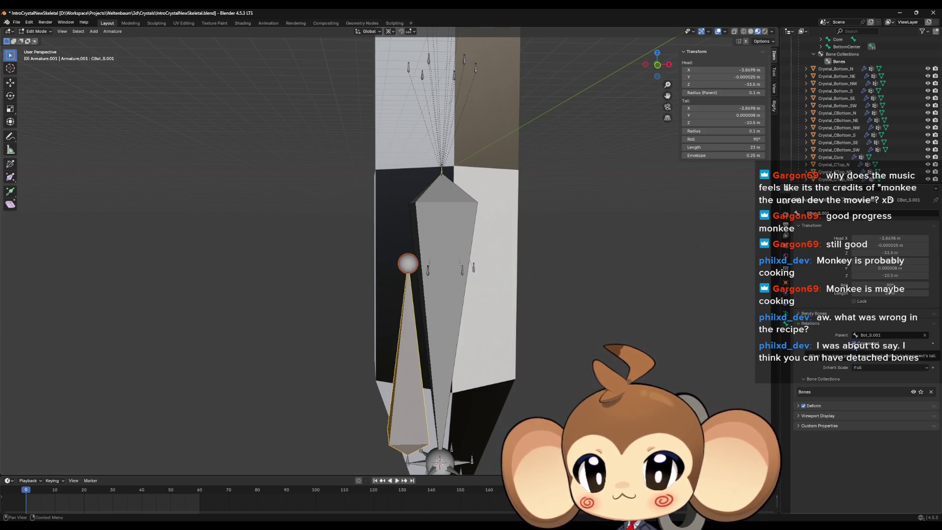
drag(457, 196, 471, 194)
click(420, 67)
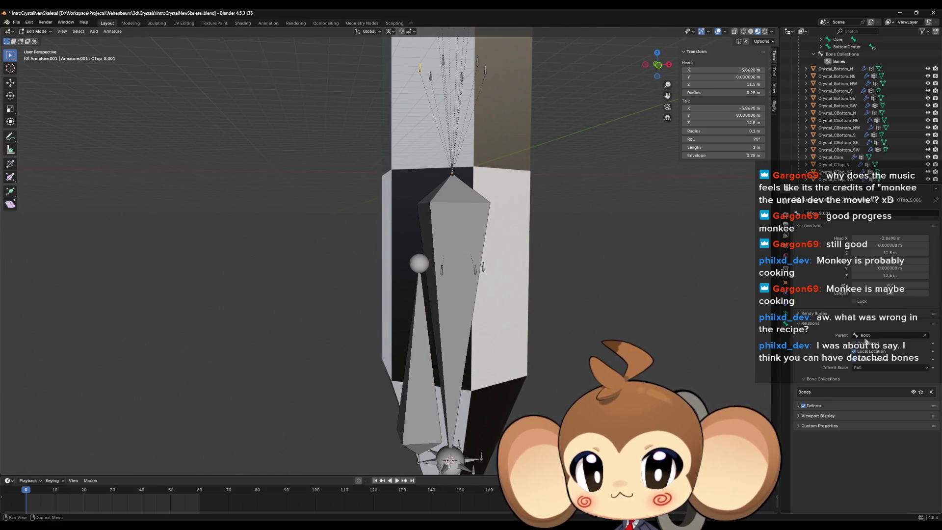
click(866, 335)
text(cbot_s.001)
key(Return)
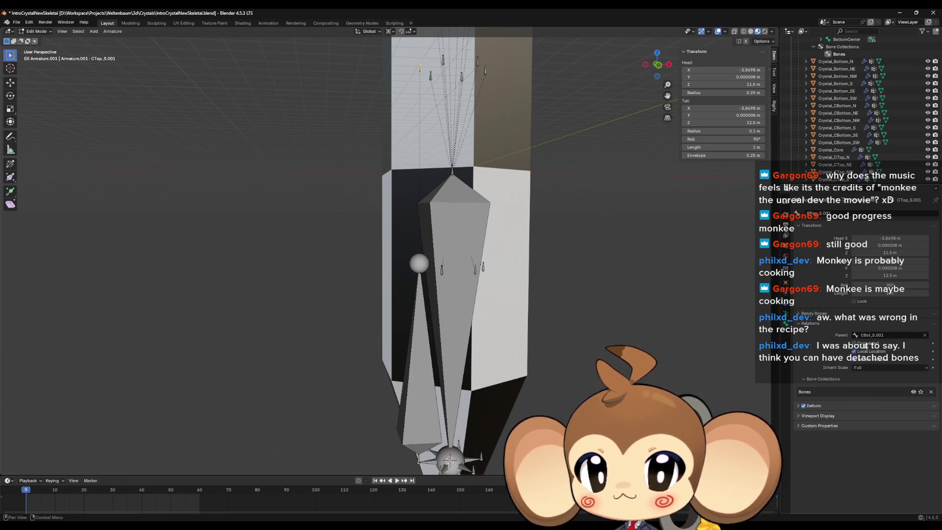
click(855, 344)
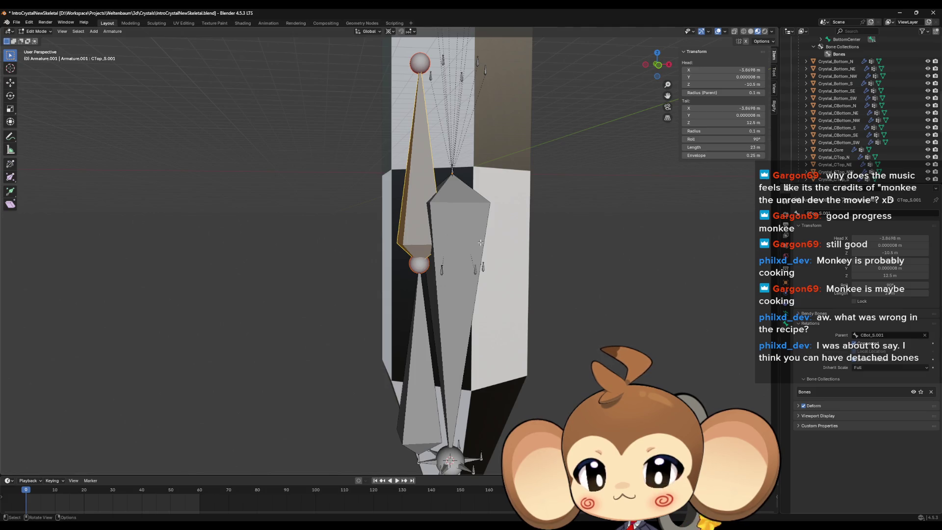
Revert the changes so CBot_S.001 is again 1 m, from Z -11.5 m to -10.5 m
drag(481, 211, 481, 234)
scroll(442, 196, up, 3)
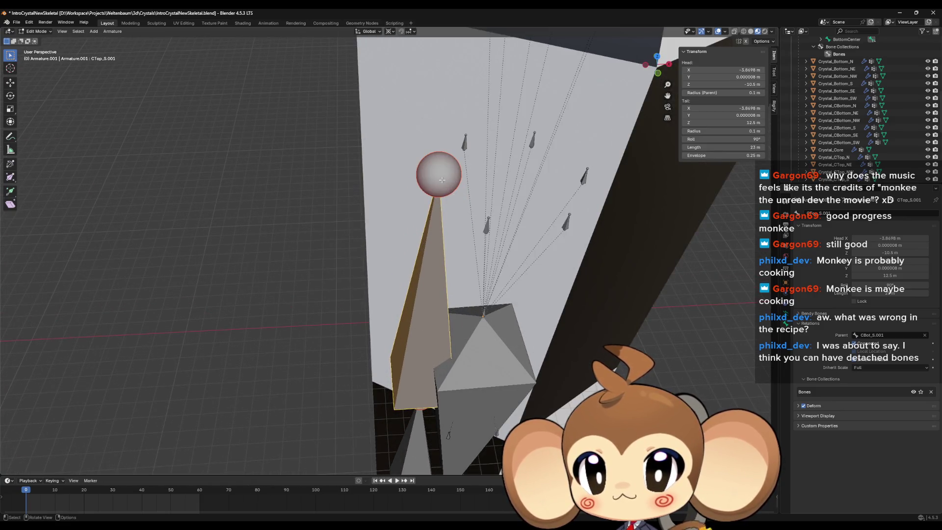
click(442, 180)
scroll(466, 228, down, 5)
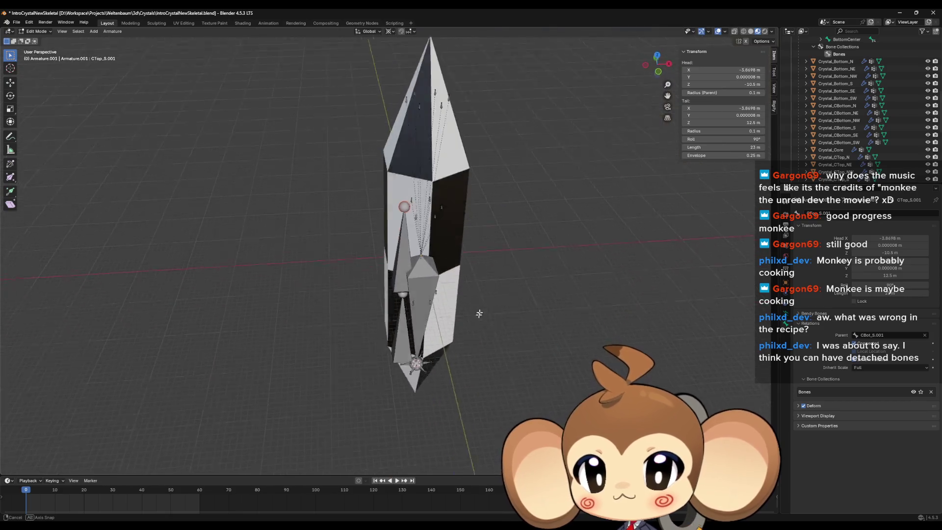
click(408, 338)
scroll(408, 338, up, 3)
scroll(408, 338, up, 5)
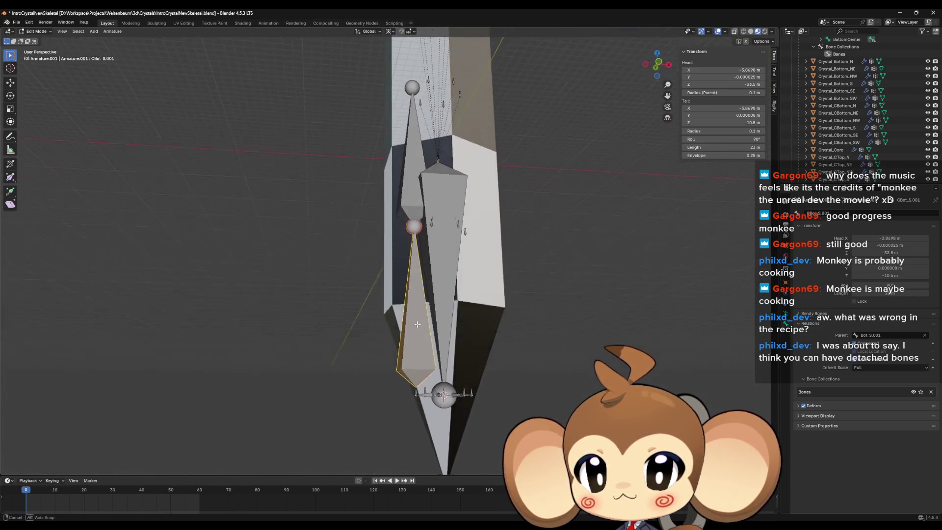
drag(442, 415, 435, 367)
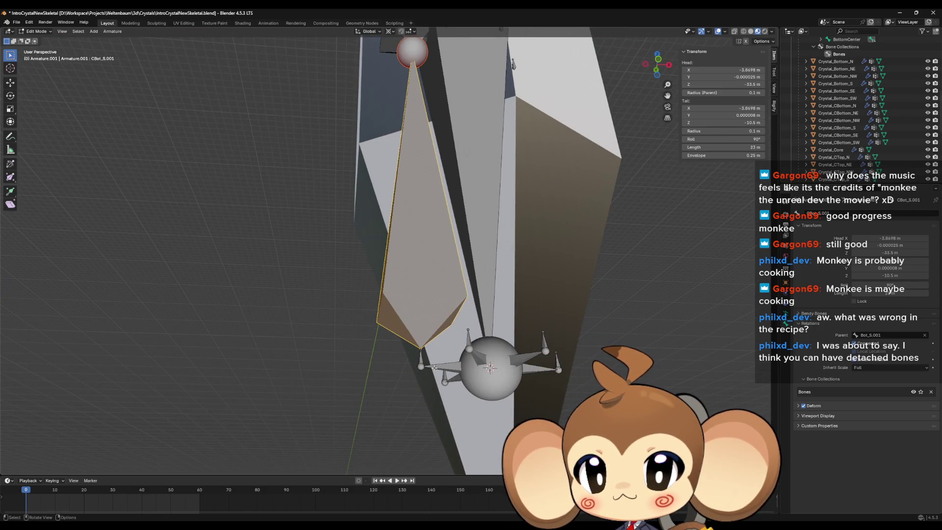
key(ctrl+z)
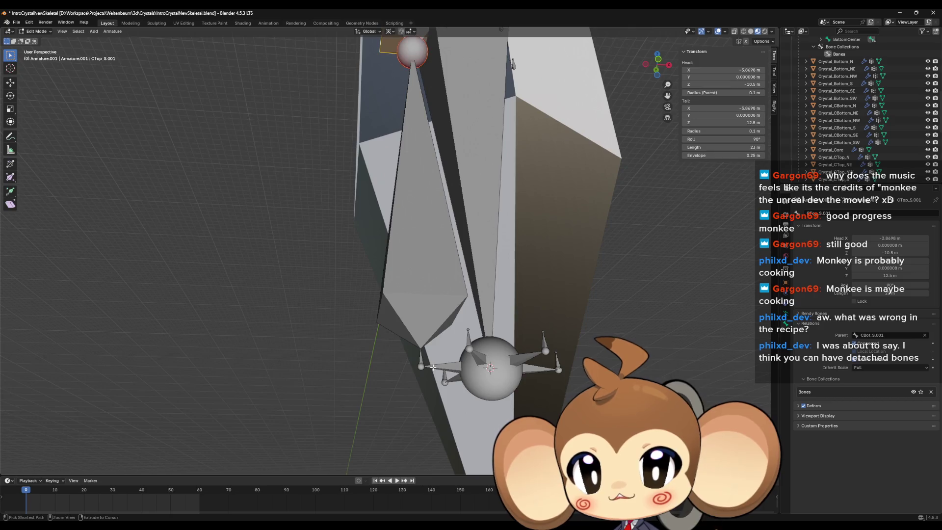
key(ctrl+shift+z)
drag(433, 367, 435, 327)
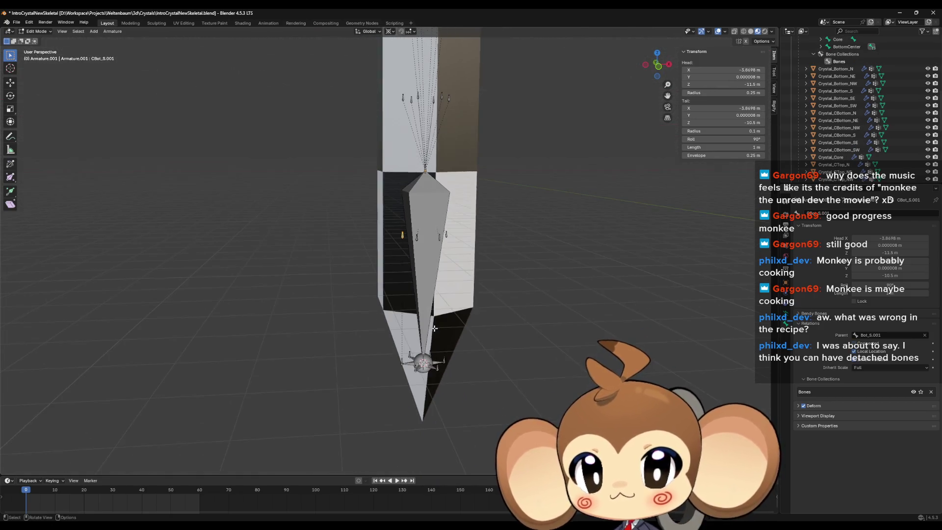
scroll(405, 381, up, 1)
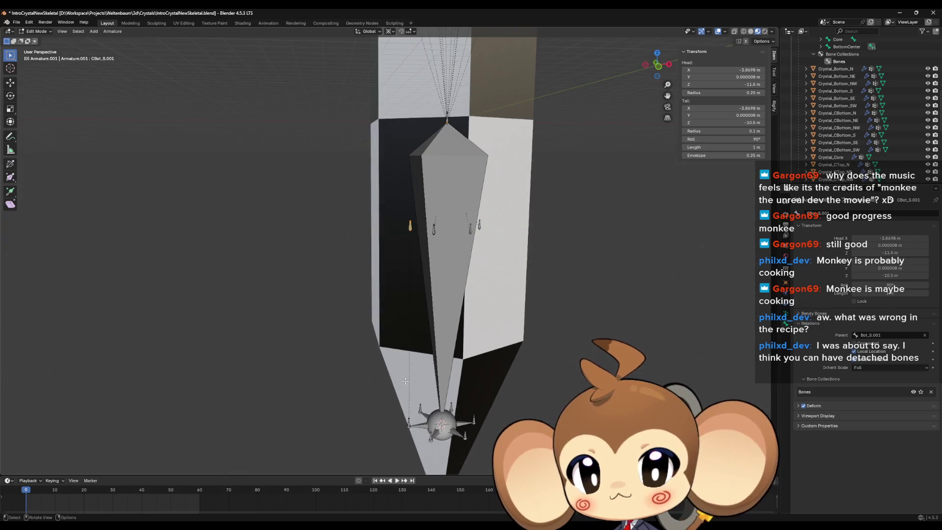
click(398, 432)
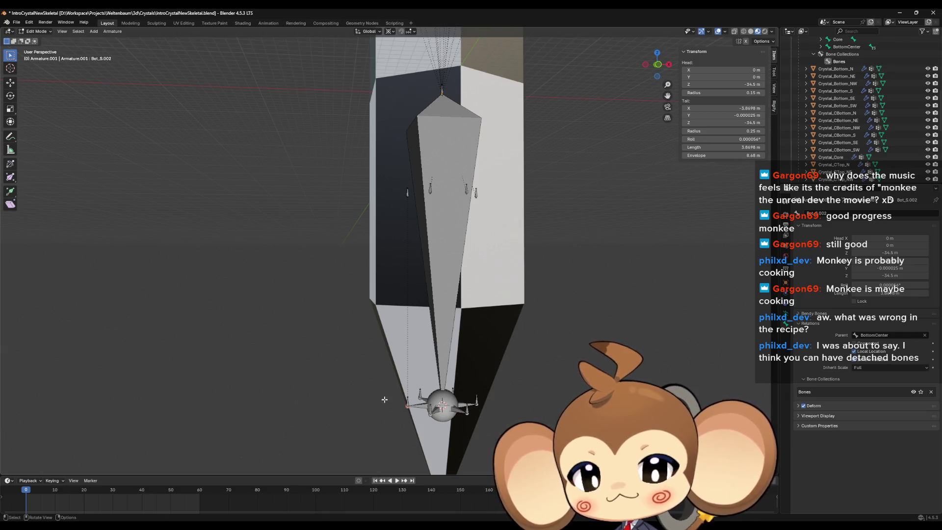
click(408, 402)
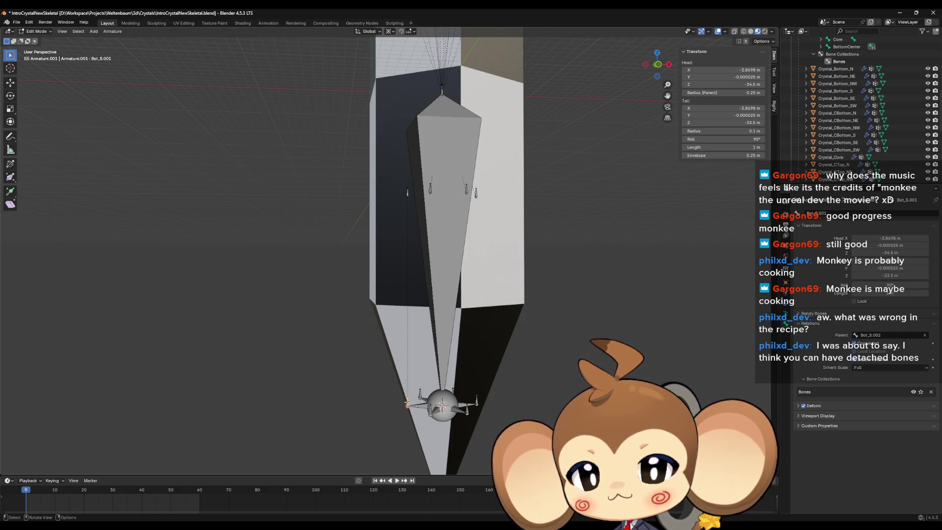
ctrl+click(405, 402)
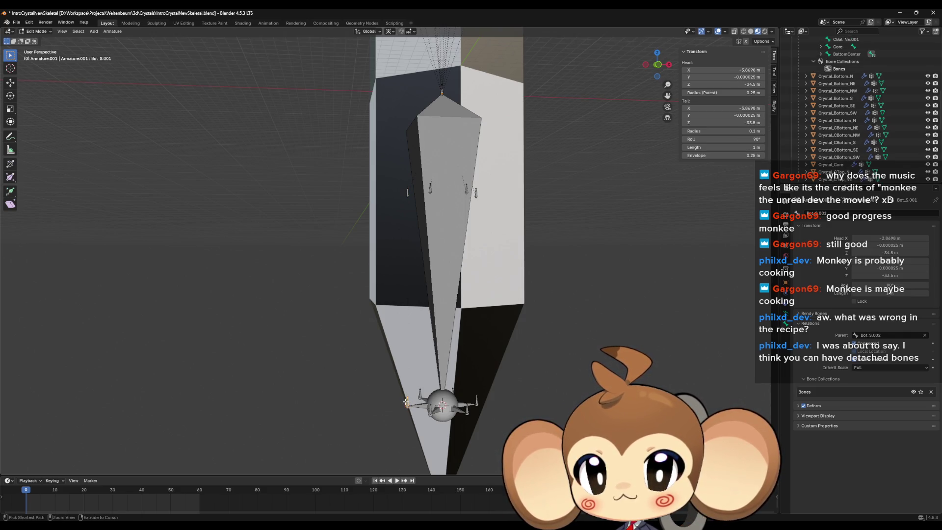
ctrl+click(405, 402)
ctrl+click(404, 402)
ctrl+click(404, 401)
ctrl+click(405, 401)
ctrl+click(404, 401)
drag(404, 401, 467, 303)
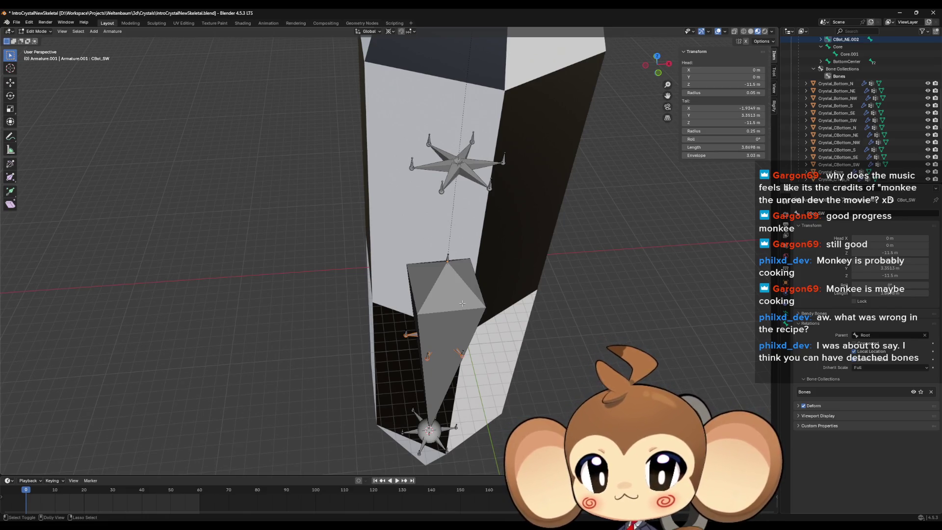
mouse_move(462, 304)
mouse_down()
mouse_move(472, 352)
mouse_move(470, 277)
mouse_move(422, 358)
mouse_move(428, 400)
mouse_move(452, 372)
mouse_up()
click(427, 379)
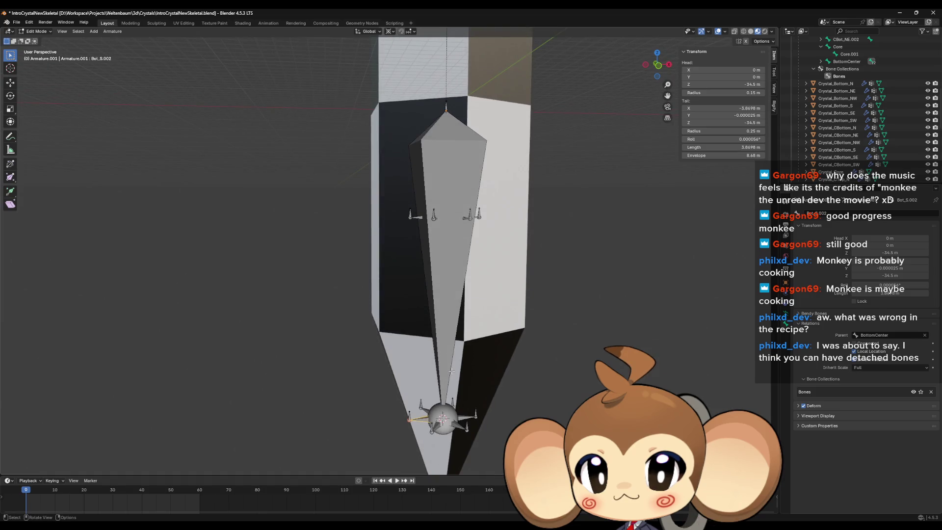
key(F2)
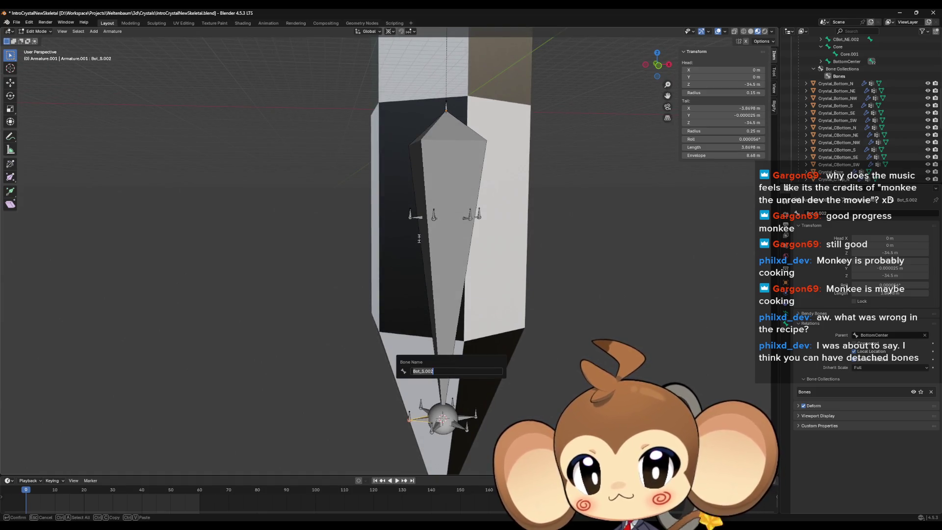
key(Escape)
click(419, 217)
click(417, 217)
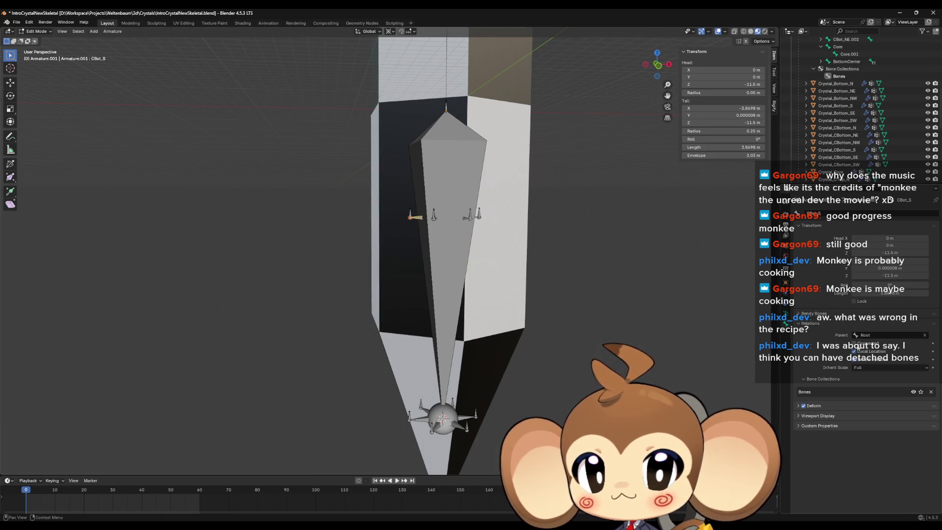
Parent CBot_S to Bot_S.002 with Connected, then test-move and hide/unhide it to check
click(868, 341)
click(875, 338)
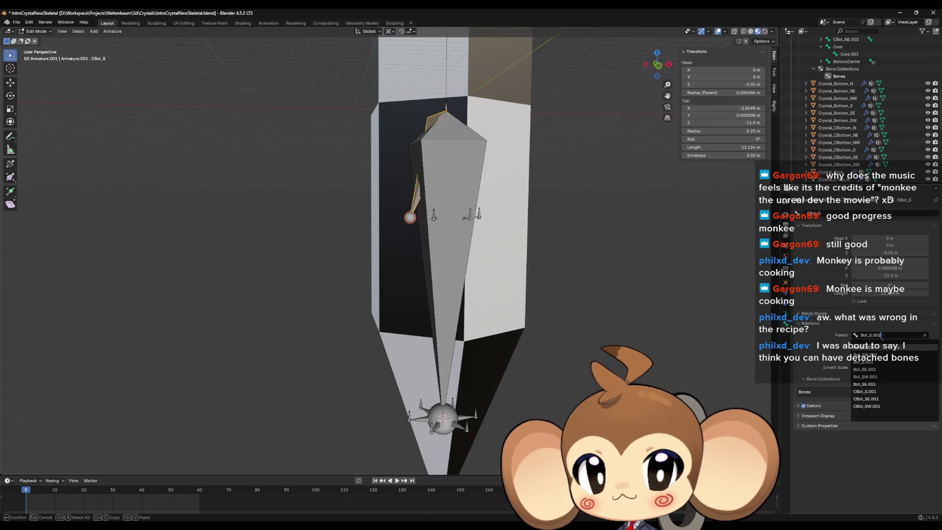
click(878, 359)
scroll(490, 213, up, 5)
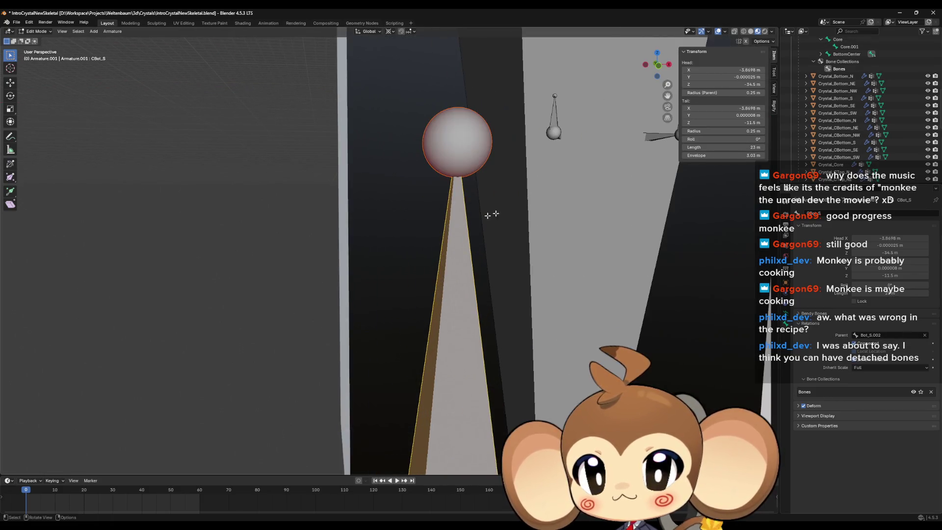
key(g)
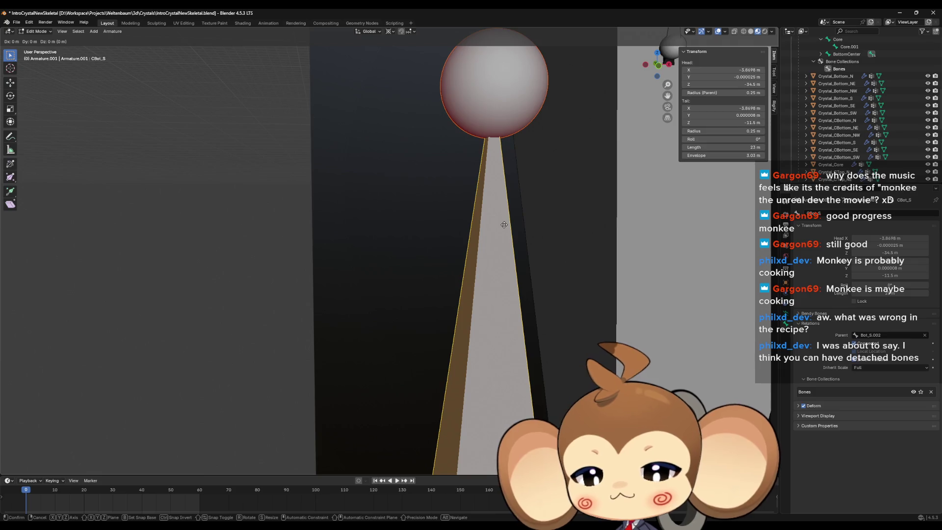
click(325, 211)
key(ctrl+z)
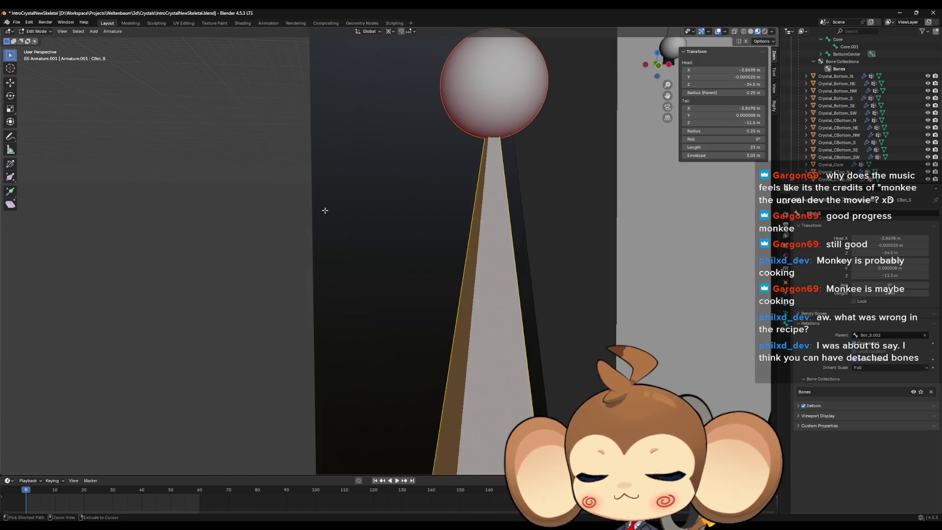
key(h)
scroll(451, 236, down, 5)
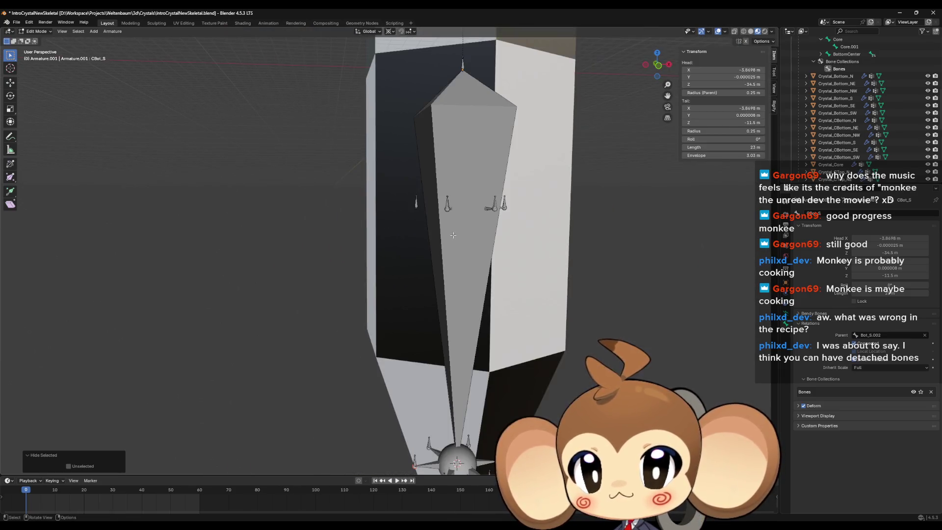
scroll(450, 235, up, 2)
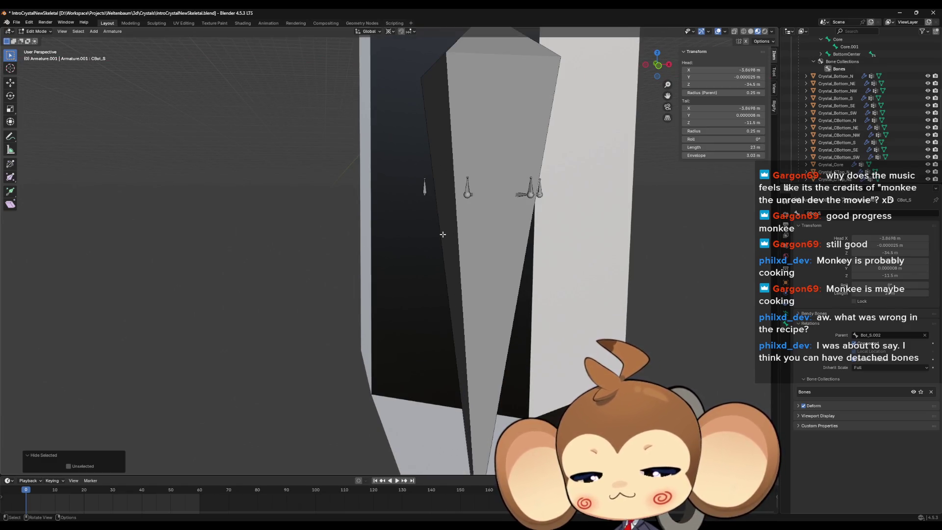
key(alt+h)
scroll(429, 270, down, 4)
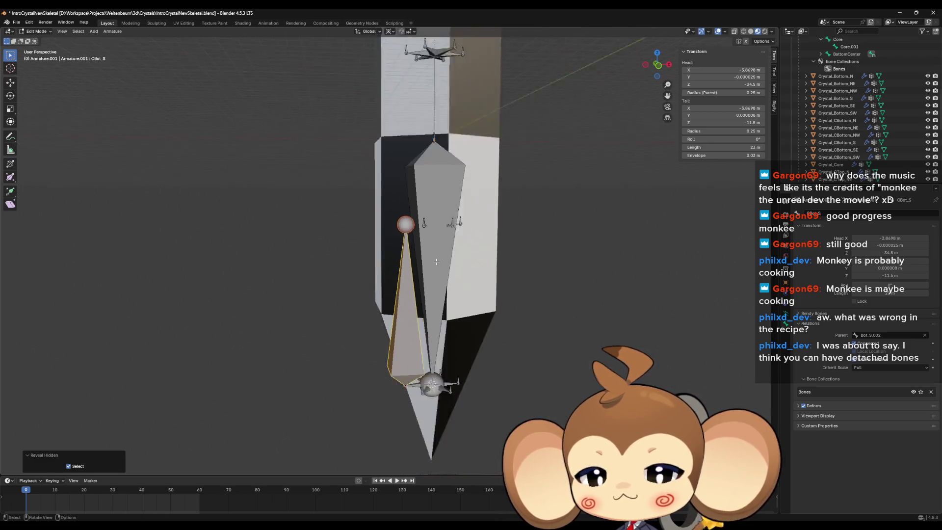
drag(429, 270, 425, 183)
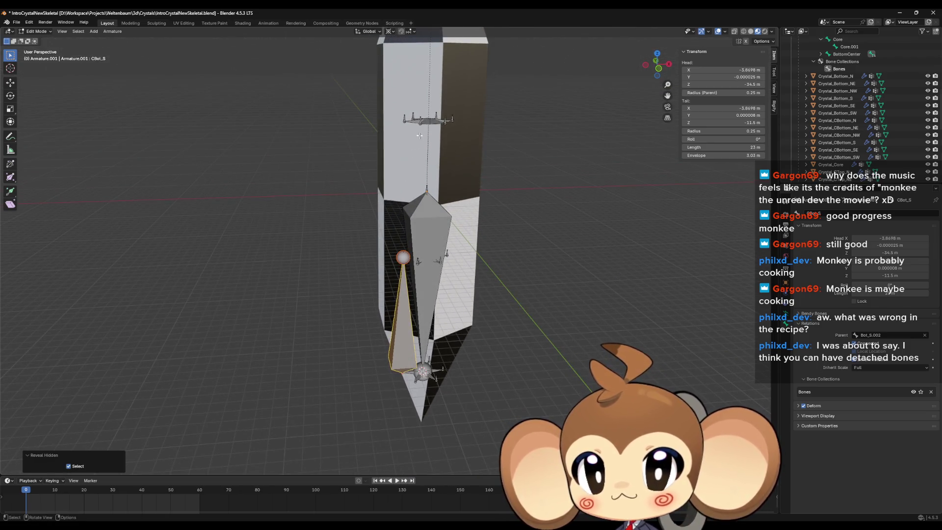
Make CTop_S a connected child of CBot_S
key(F2)
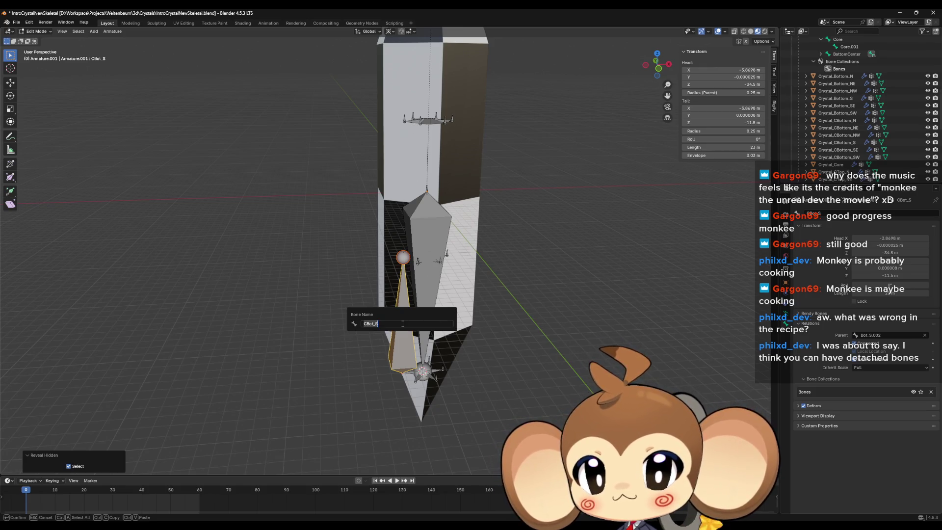
key(Return)
click(413, 119)
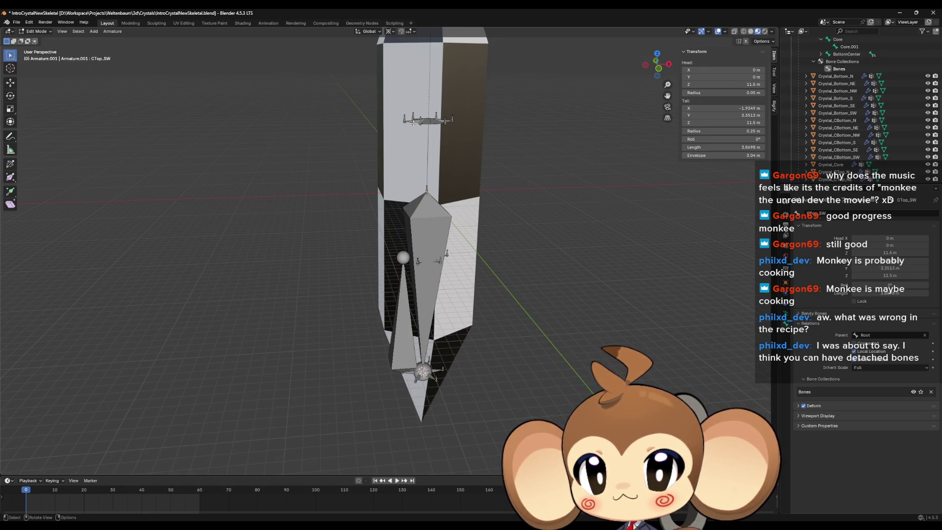
click(414, 123)
click(882, 334)
text(CBot_S)
key(Return)
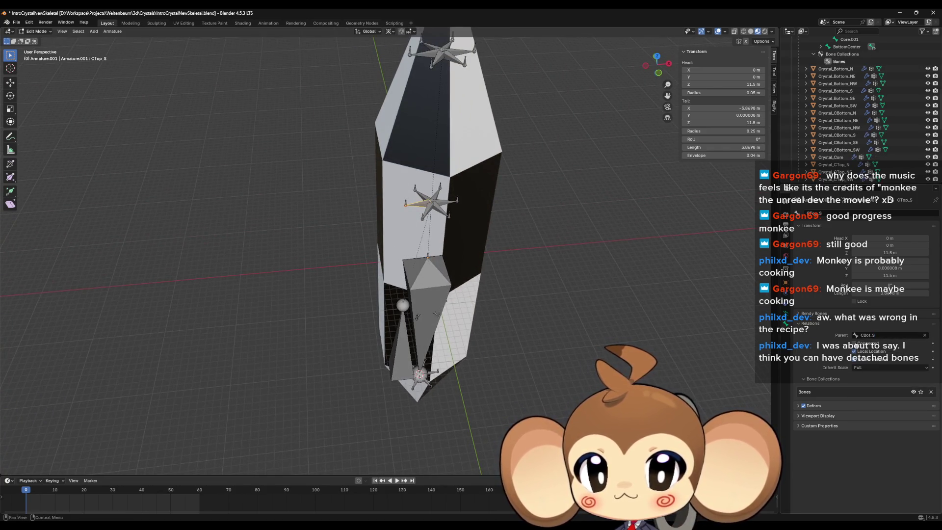
click(854, 344)
scroll(471, 311, up, 5)
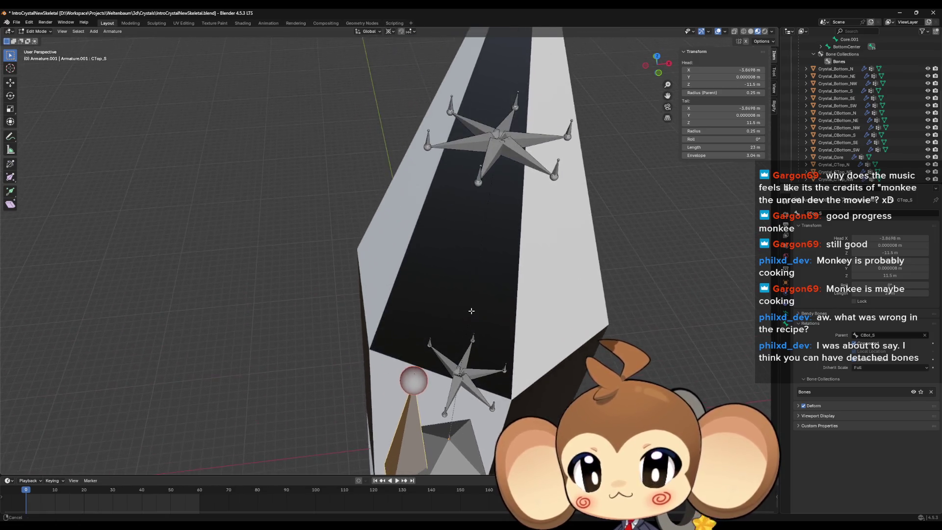
Make Top_S a connected child of CTop_S, spanning Z 11.5 m to 34.5 m
key(F2)
key(Escape)
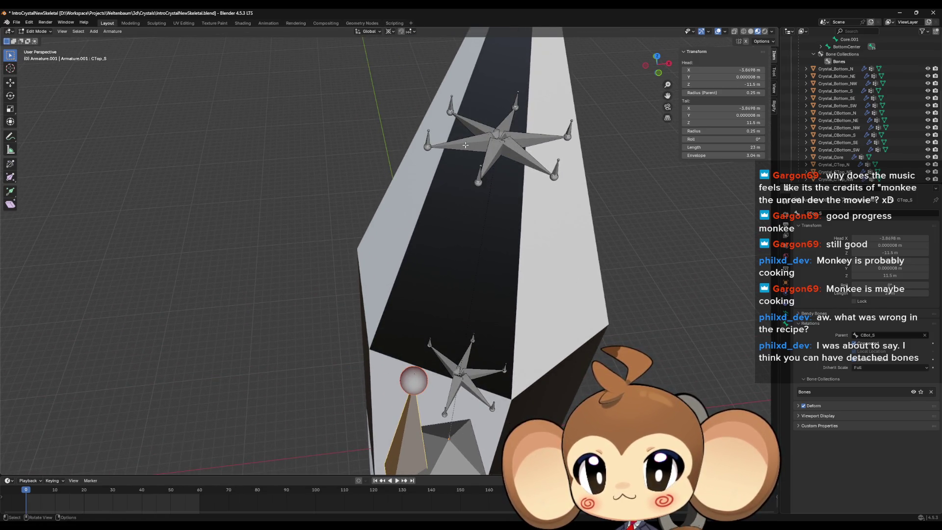
click(466, 145)
click(855, 343)
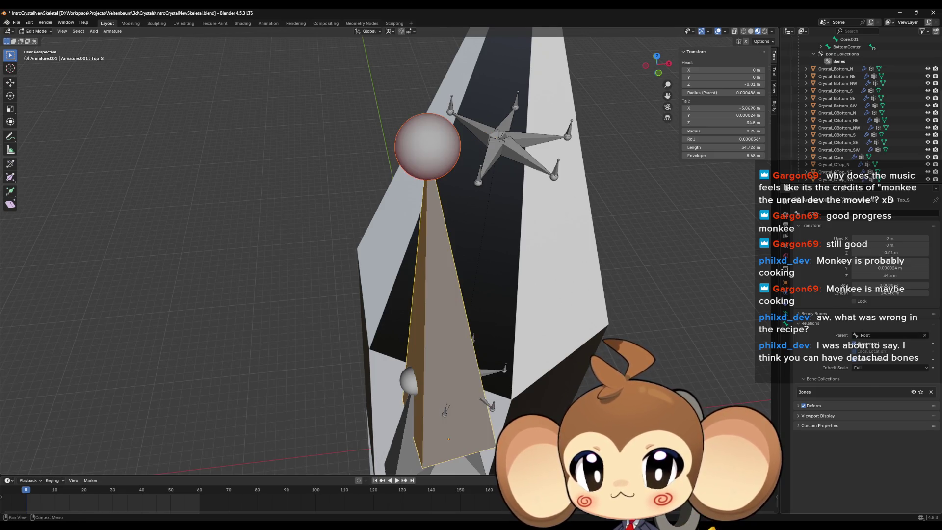
click(875, 335)
text(CTop_S)
key(Return)
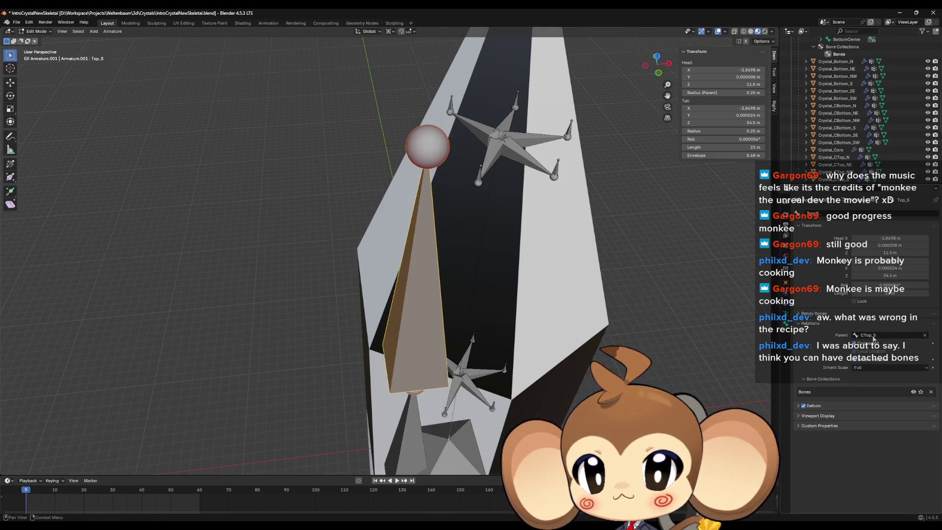
scroll(589, 311, down, 5)
mouse_move(535, 309)
mouse_down()
mouse_move(568, 311)
mouse_move(555, 323)
mouse_move(544, 316)
mouse_up()
scroll(406, 391, up, 5)
mouse_move(405, 391)
mouse_down()
mouse_move(412, 351)
mouse_move(347, 402)
mouse_up()
click(319, 416)
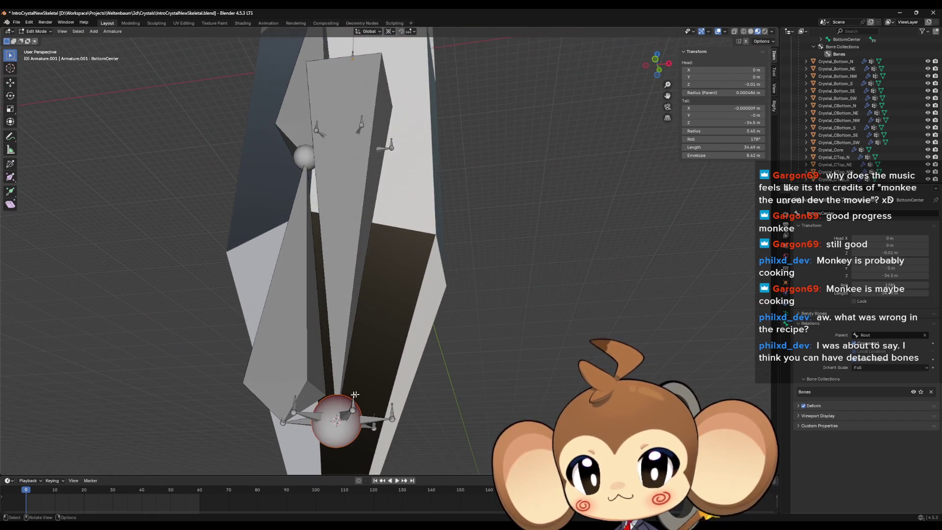
Parent CBot_SE to Bot_SE.002 with Connected enabled
click(306, 415)
key(F2)
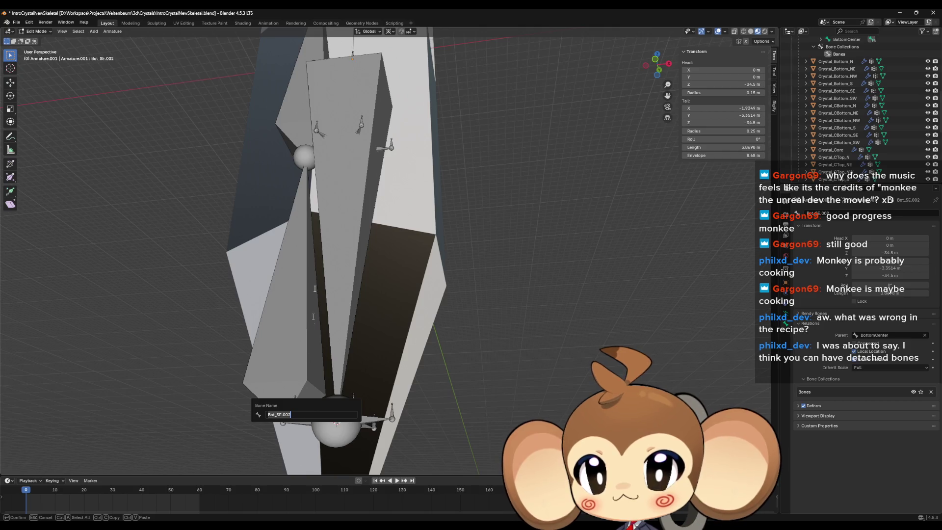
click(320, 132)
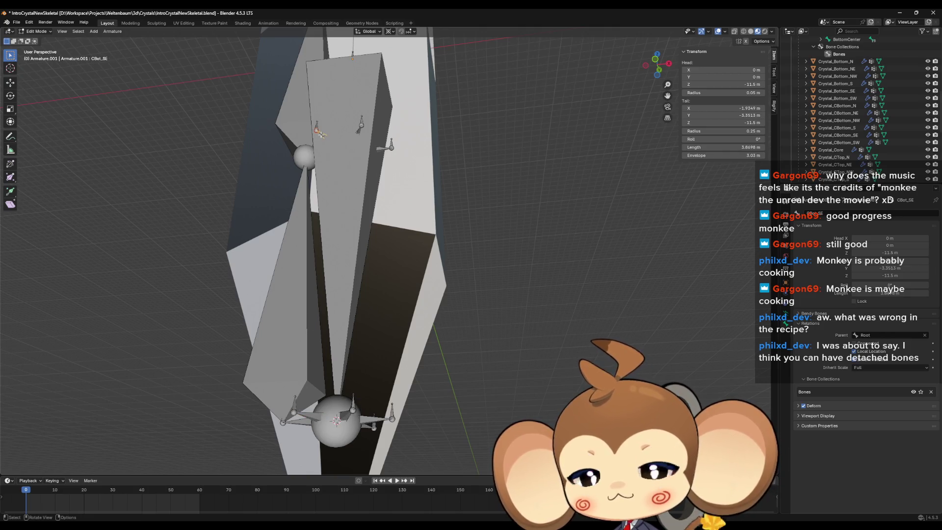
click(855, 344)
click(891, 335)
text(Bot_SE.002)
key(Return)
key(KP_Decimal)
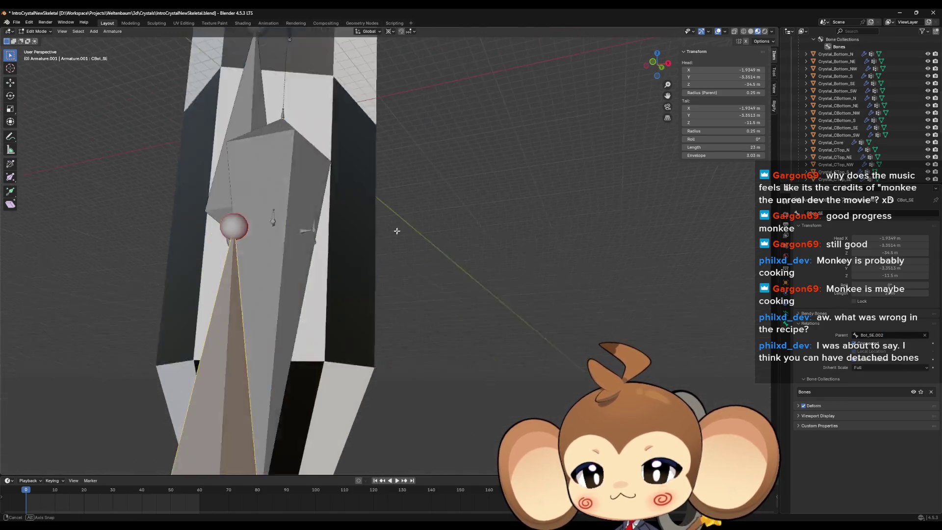
key(F2)
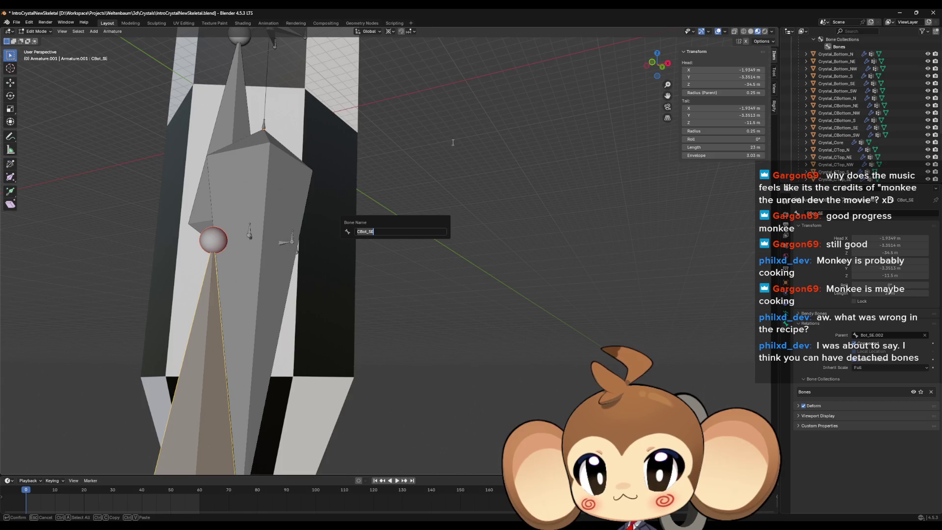
key(Escape)
Parent CTop_SE to CBot_SE and connect it to its parent's tail
mouse_move(452, 142)
mouse_down()
mouse_move(452, 173)
mouse_move(288, 279)
mouse_up()
click(275, 263)
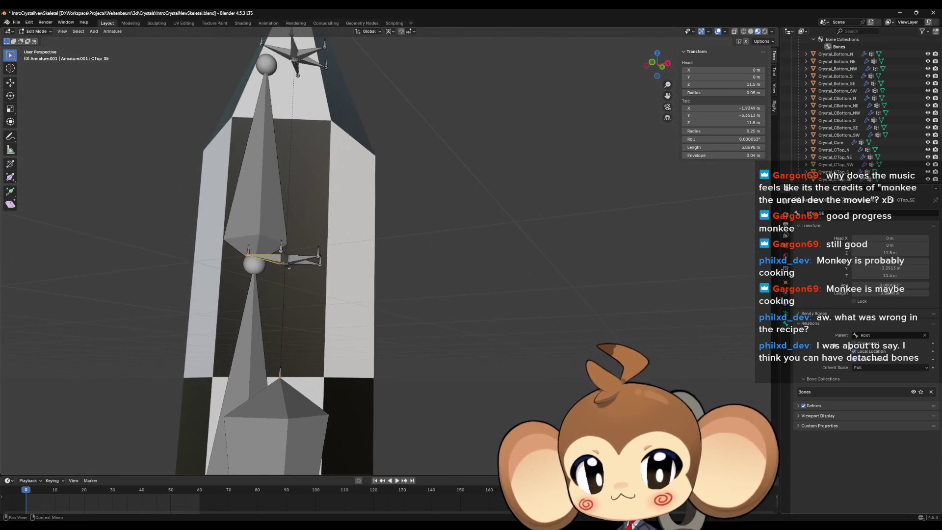
click(874, 336)
text(CBot_SE)
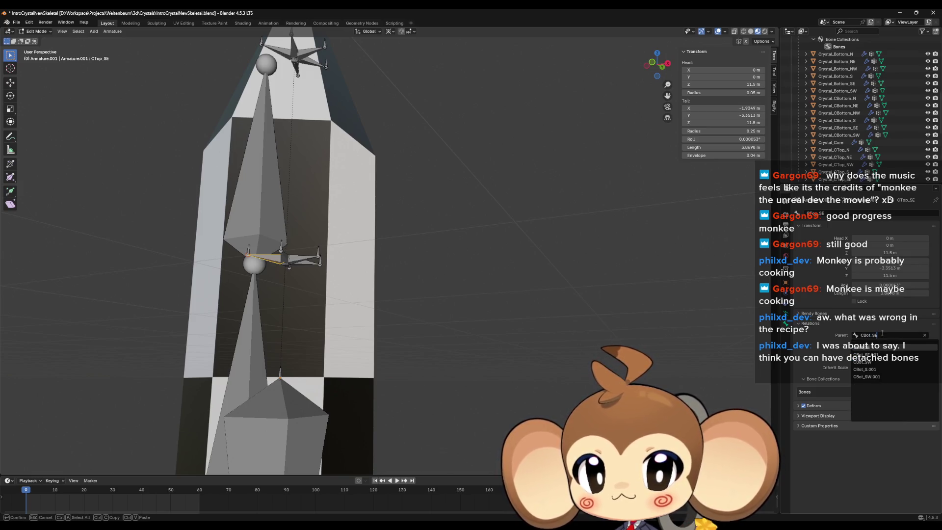
key(Return)
click(854, 343)
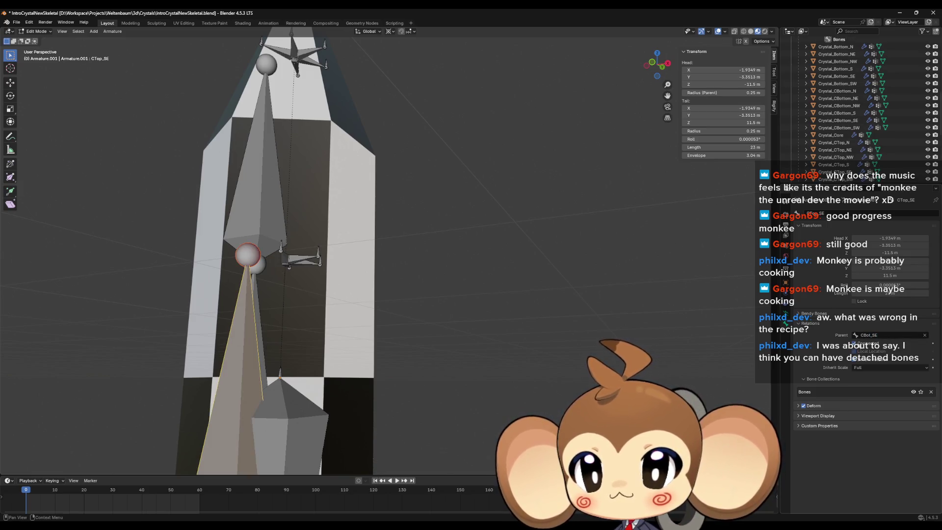
scroll(316, 291, down, 6)
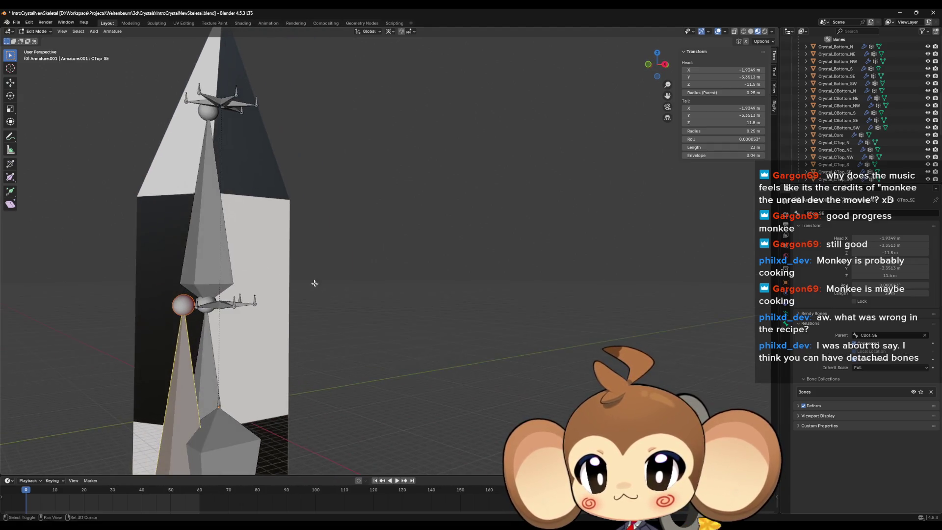
key(F2)
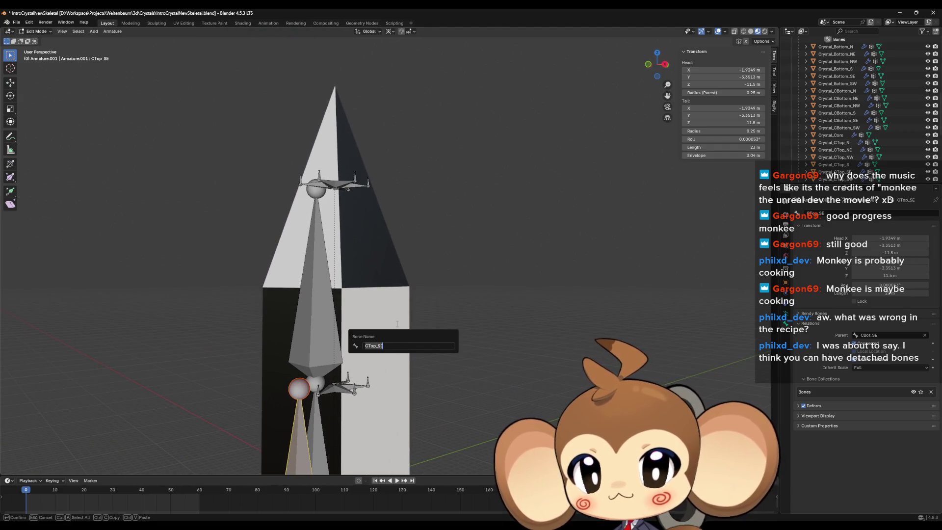
key(Escape)
Make CTop_SE the parent of the Top_SE bone
click(315, 188)
scroll(370, 281, up, 4)
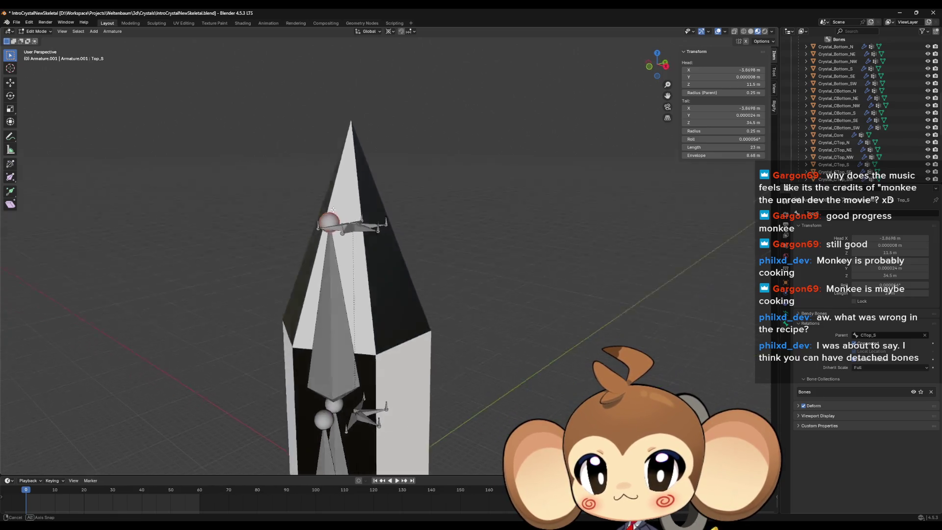
click(370, 280)
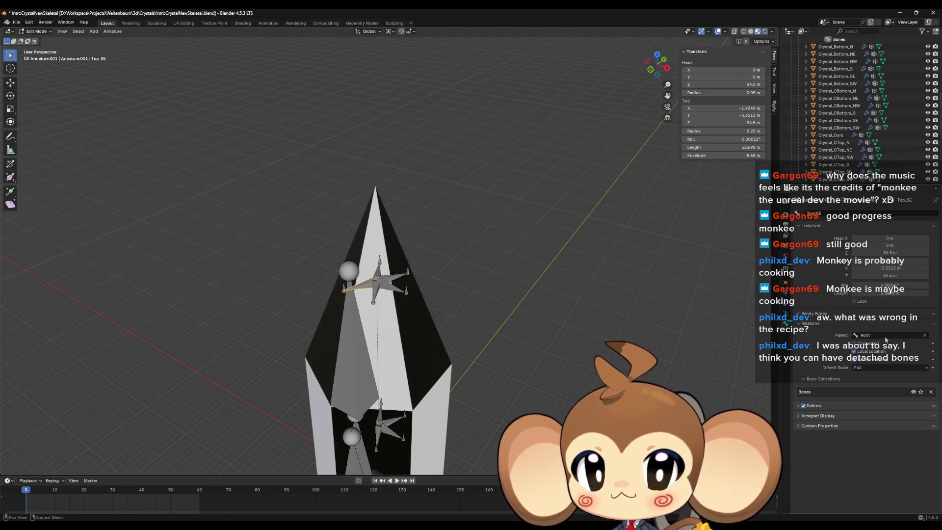
click(886, 335)
click(888, 342)
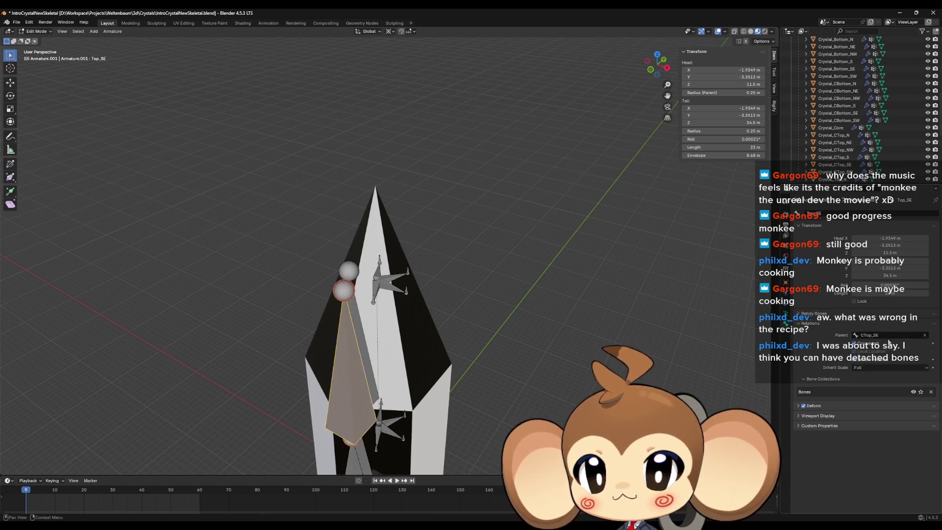
mouse_move(549, 289)
mouse_down()
mouse_move(638, 275)
mouse_move(441, 358)
mouse_move(473, 327)
mouse_move(344, 363)
mouse_move(307, 356)
mouse_up()
Check the Bot_NE.002 and Bot_SE.002 bone names and zoom out to the whole crystal
click(307, 357)
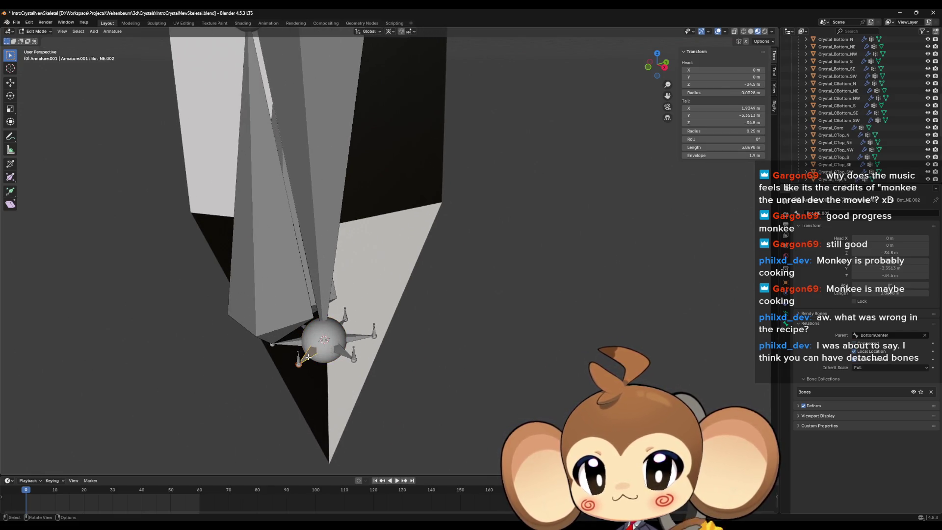
key(F2)
key(Escape)
drag(511, 227, 431, 284)
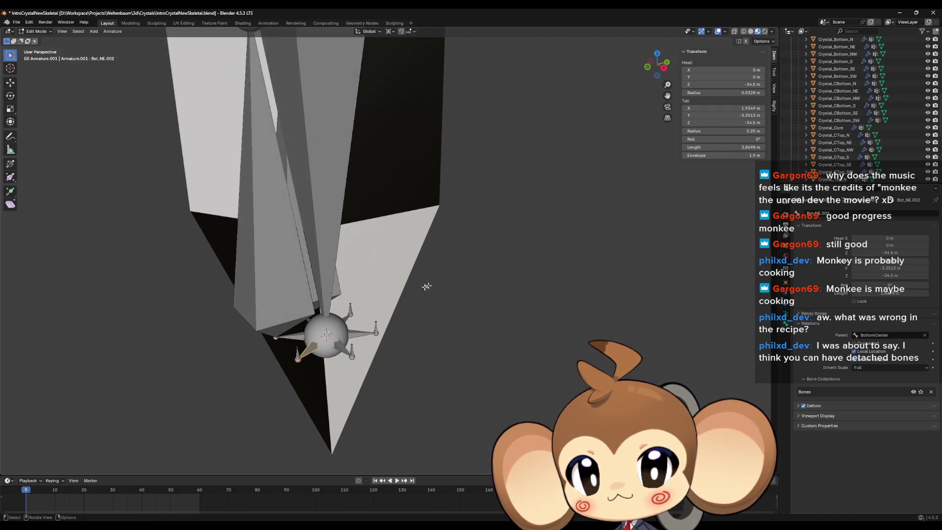
click(295, 336)
key(F2)
key(Escape)
click(311, 350)
scroll(311, 350, down, 3)
drag(311, 350, 343, 145)
Parent CBot_NE.002 to Bot_NE.002 with Connected enabled
click(343, 145)
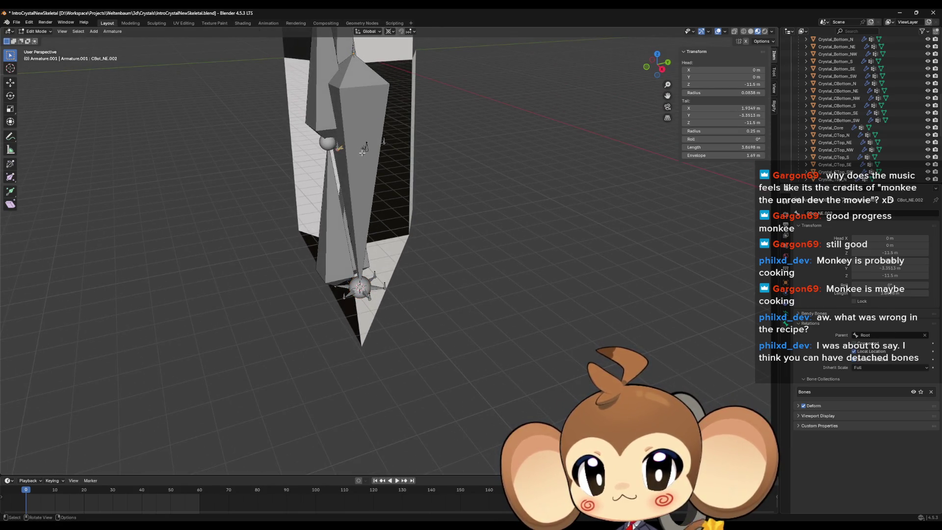
click(854, 343)
click(893, 335)
text(Bot_NE.002)
key(Return)
key(F2)
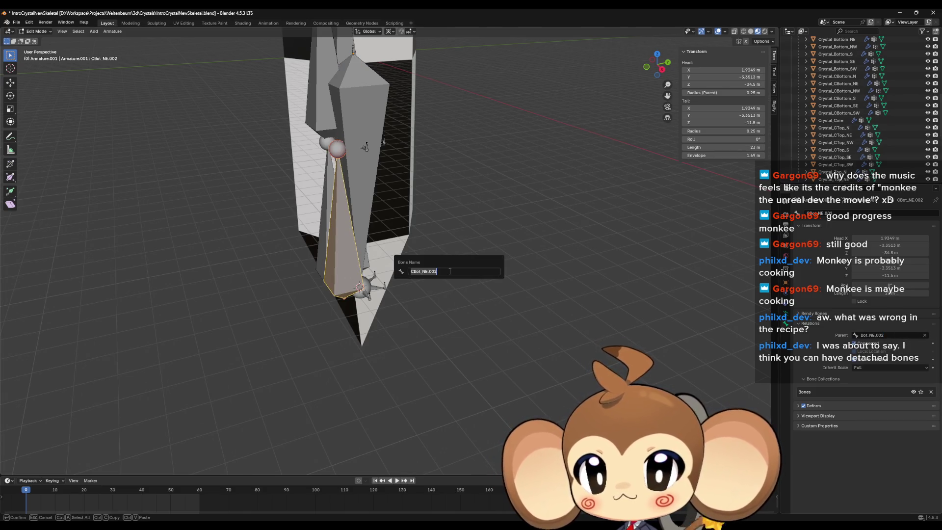
scroll(463, 167, up, 5)
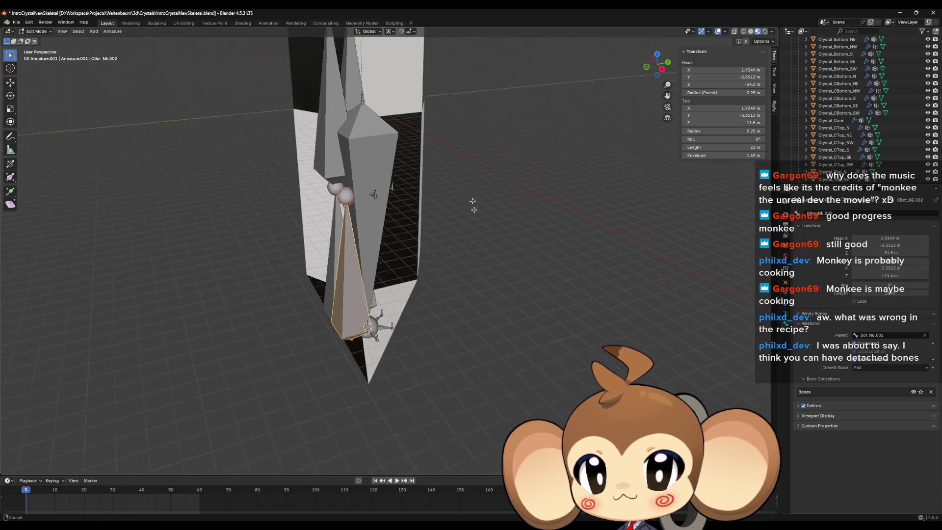
scroll(429, 211, up, 2)
Parent CTop_NE.002 to CBot_NE.002, connected, and copy its name
click(387, 117)
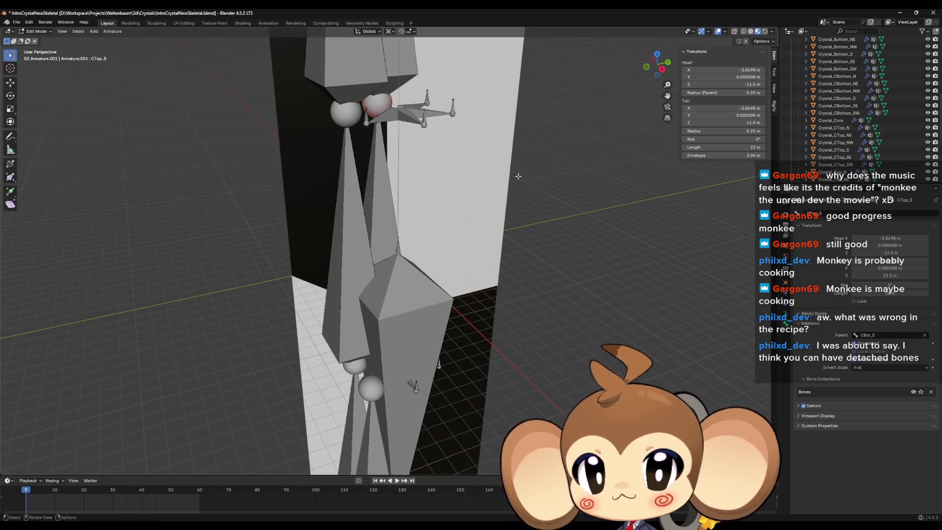
click(866, 333)
text(CBot_NE.002)
key(Return)
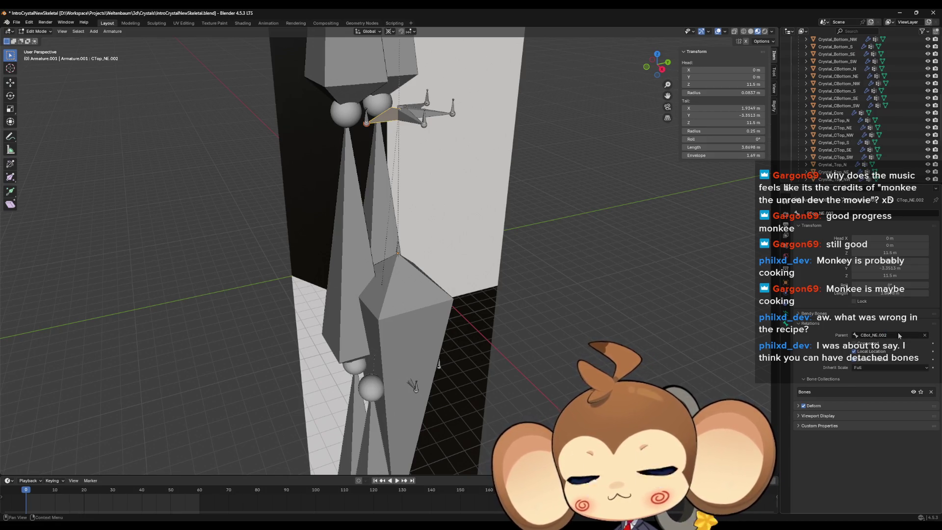
click(854, 342)
shift+scroll(574, 250, up, 10)
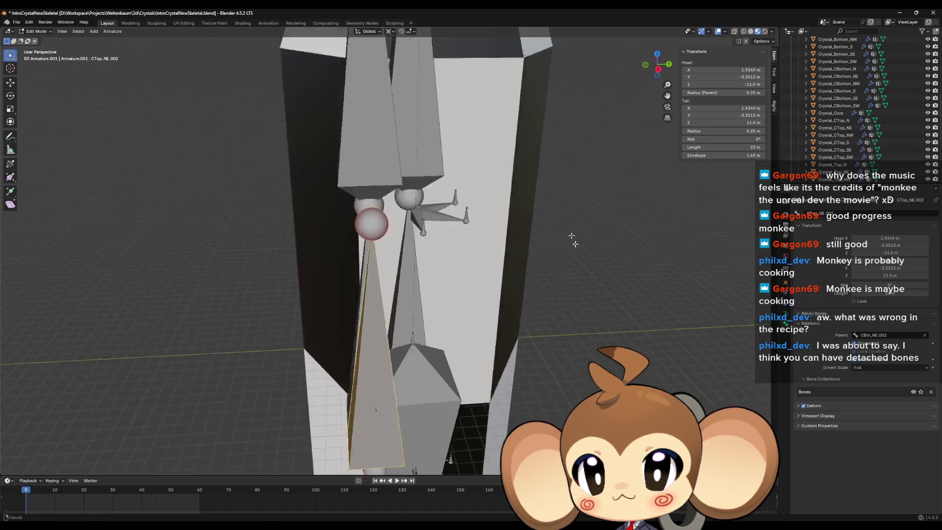
key(F2)
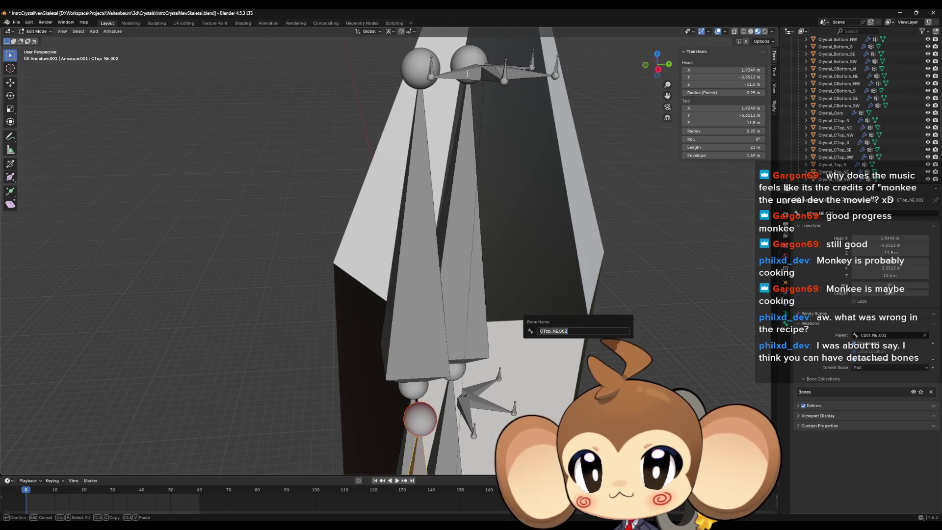
key(Escape)
Parent Top_NE to CTop_NE.002 and connect it to its parent's tail
click(461, 74)
click(449, 74)
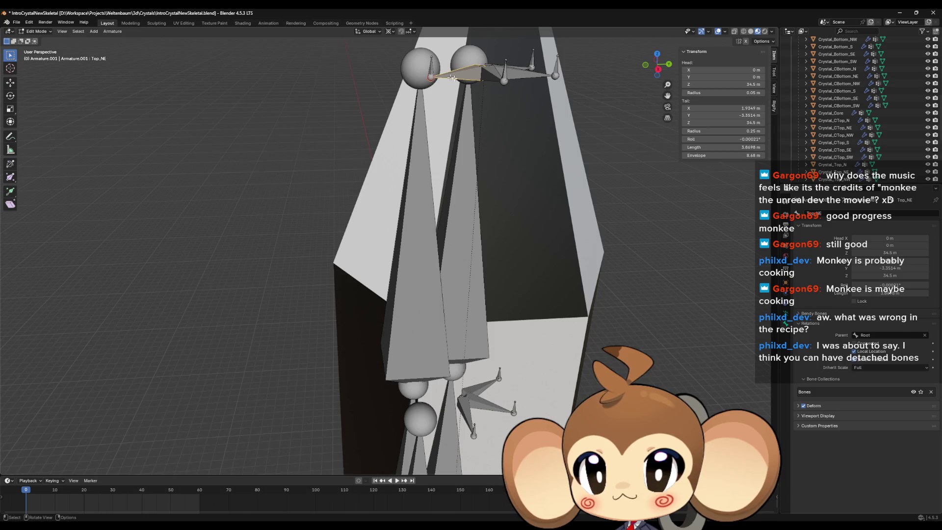
click(864, 335)
text(CTop_NE.002)
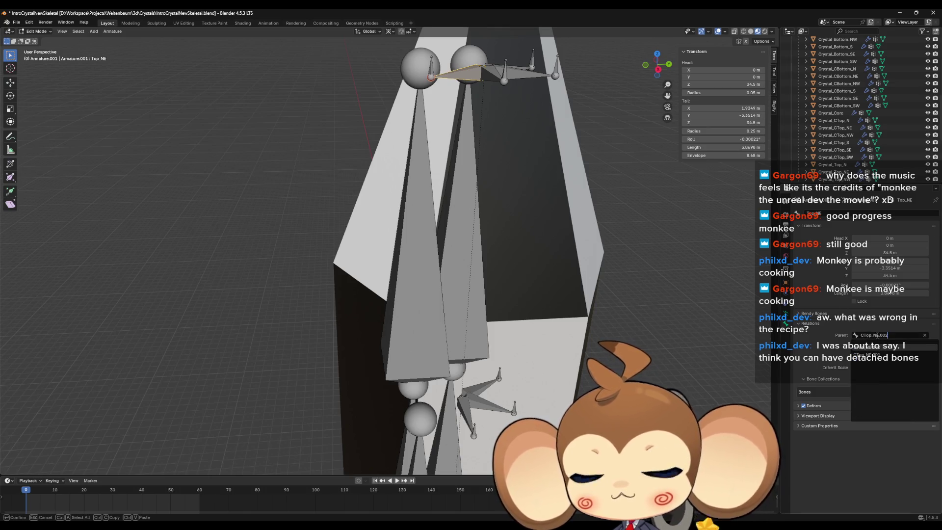
key(Return)
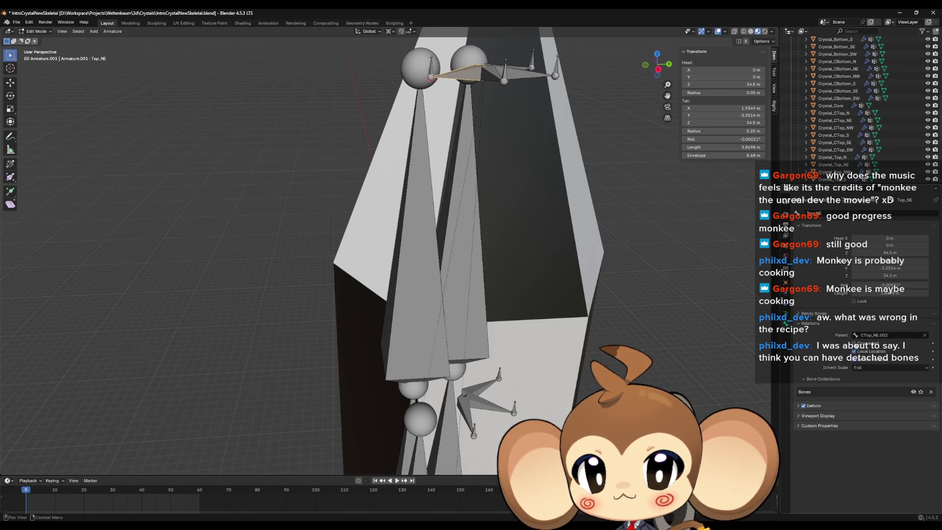
click(856, 344)
key(KP_Decimal)
mouse_move(565, 352)
mouse_down()
mouse_move(608, 236)
mouse_move(464, 389)
mouse_move(480, 385)
mouse_move(481, 294)
mouse_up()
click(389, 392)
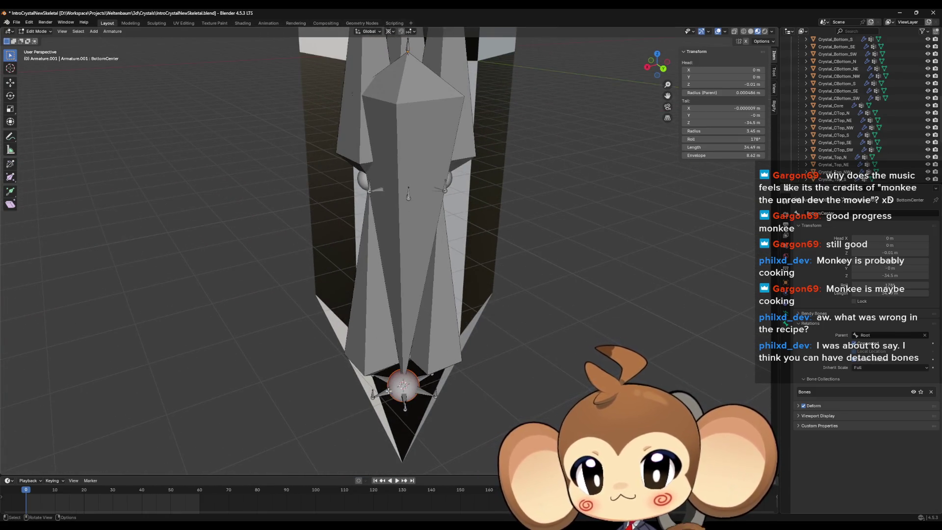
Make Bot_N.002 the parent of the CBot_N bone
key(F2)
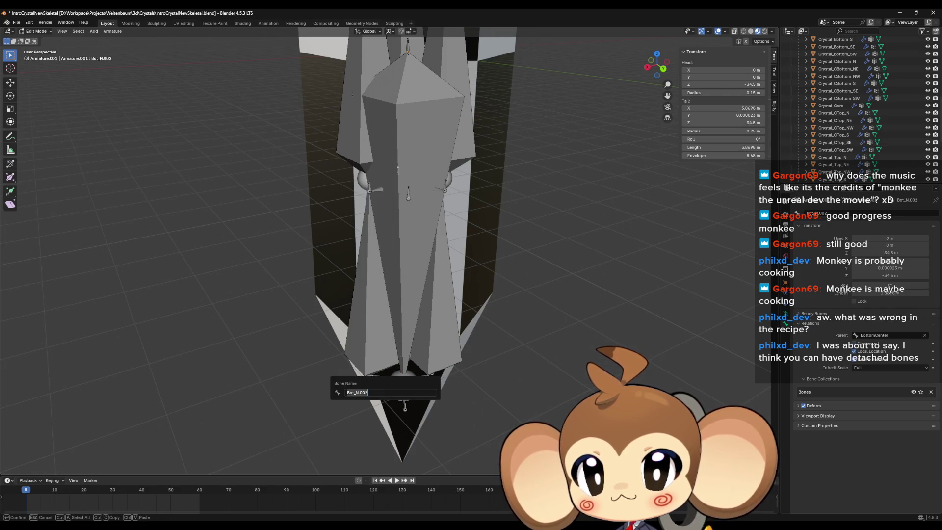
key(Escape)
click(378, 189)
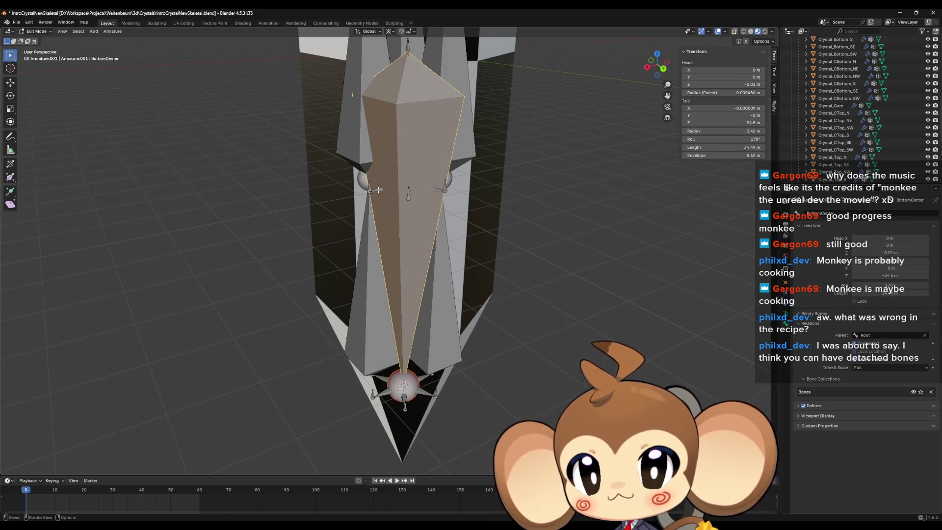
click(883, 339)
text(Bot_N.002)
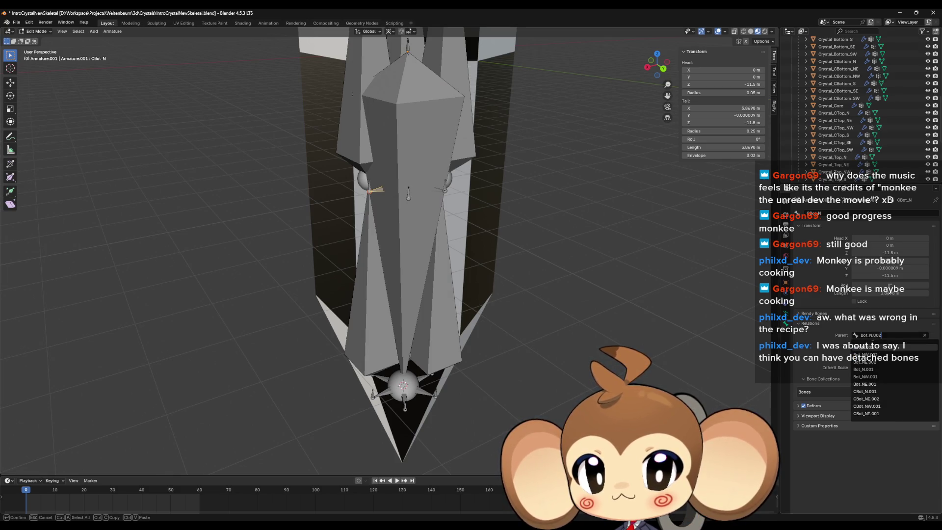
key(Return)
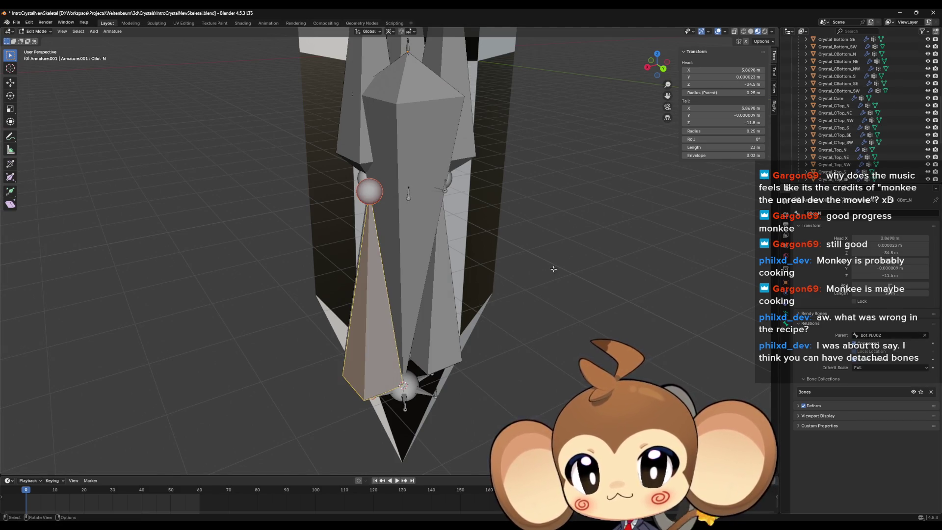
scroll(469, 195, up, 5)
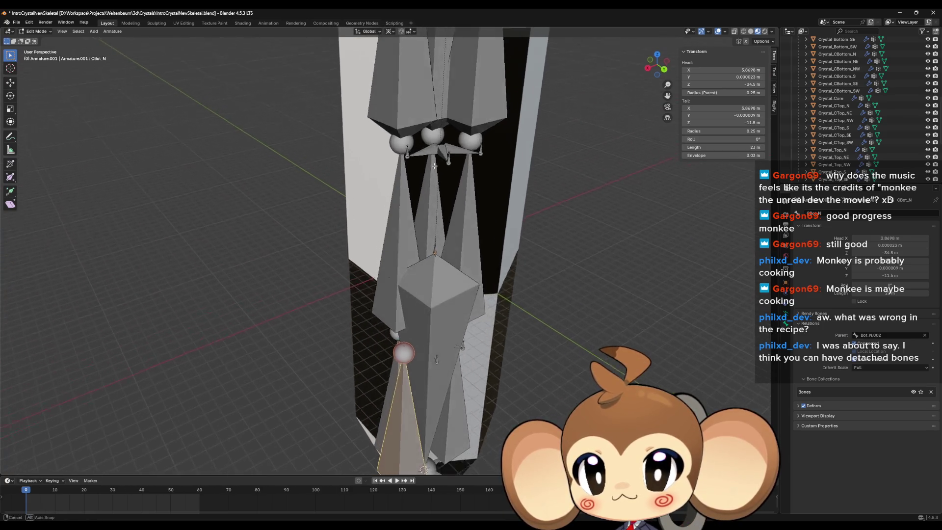
Parent CTop_N to CBot_N with Connected enabled
click(429, 163)
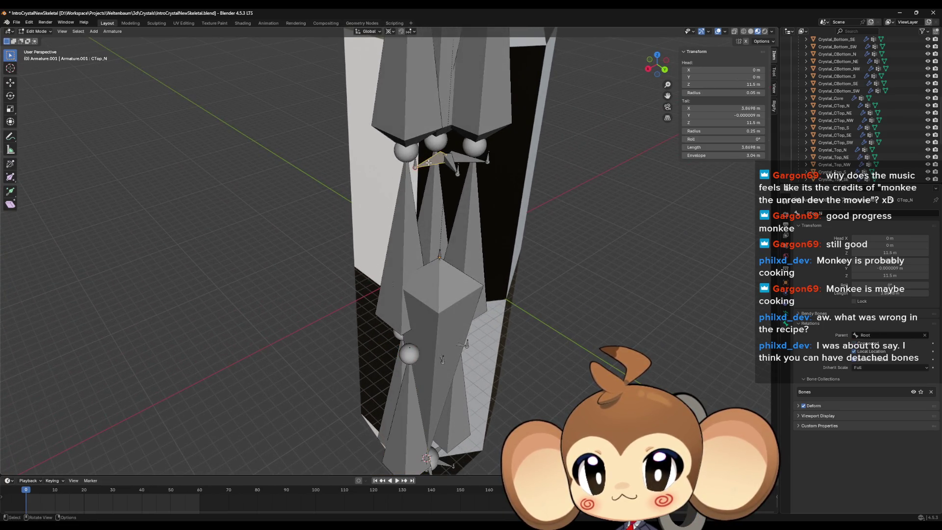
click(408, 405)
key(F2)
key(ctrl+c)
key(Escape)
click(459, 168)
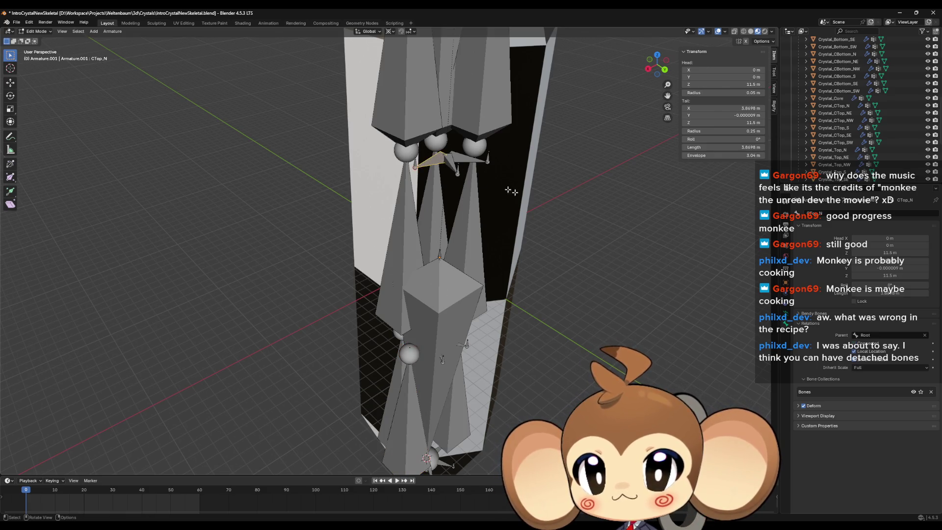
click(869, 335)
key(ctrl+v)
key(Return)
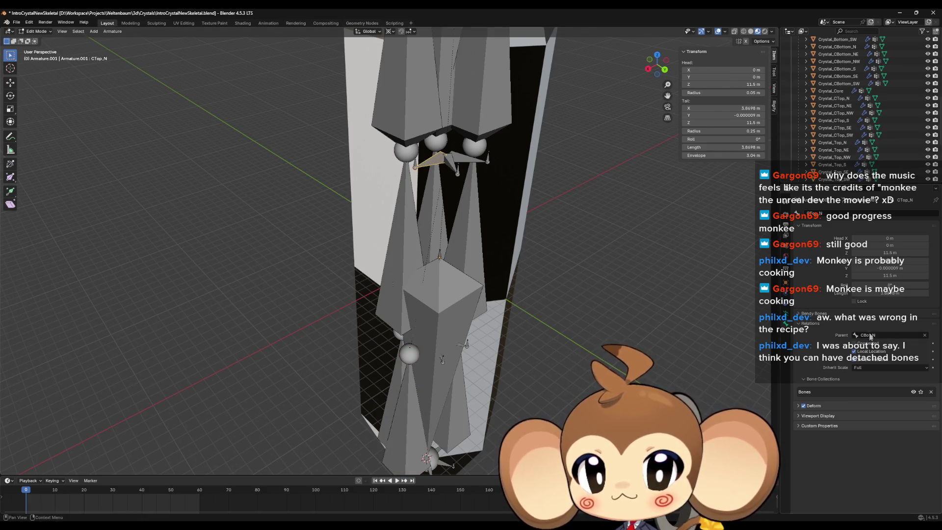
click(855, 344)
Parent Top_N.002 to CTop_N and connect it to its parent's tail
drag(460, 190, 414, 140)
key(F2)
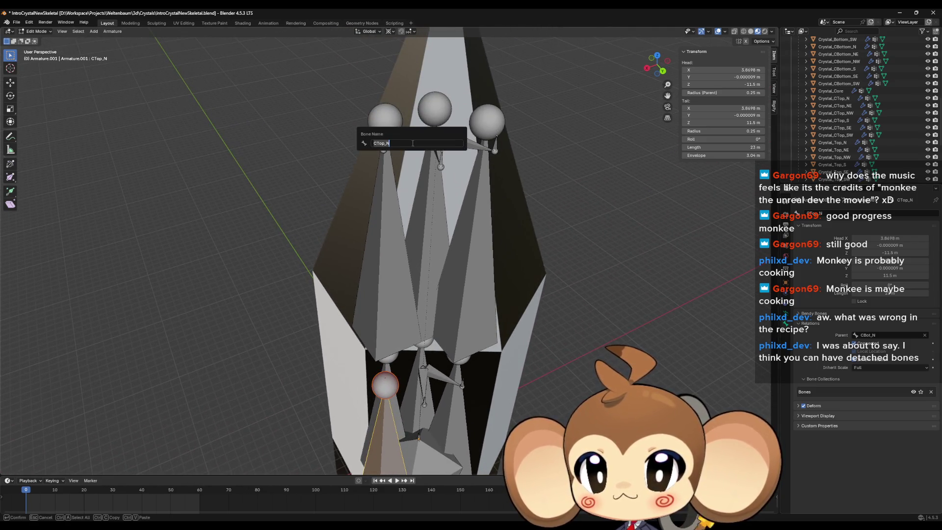
key(Escape)
click(412, 143)
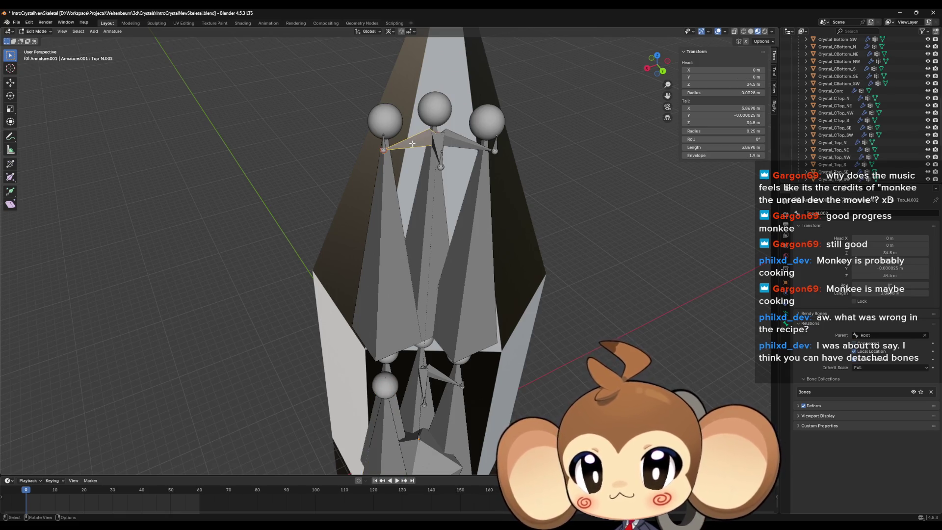
click(888, 334)
text(CTop_N)
key(Return)
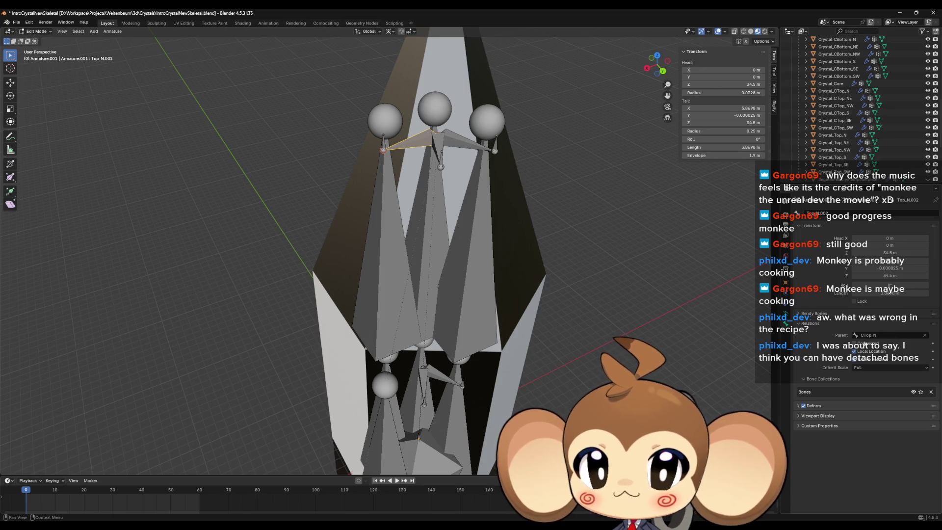
click(854, 343)
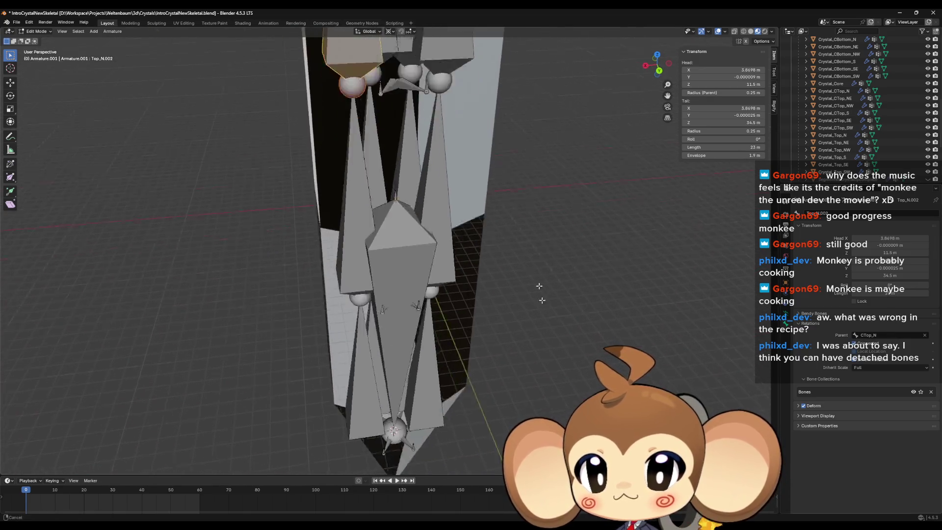
click(363, 365)
Parent CBot_NW to Bot_NW.002 with Connected enabled
click(363, 366)
key(F2)
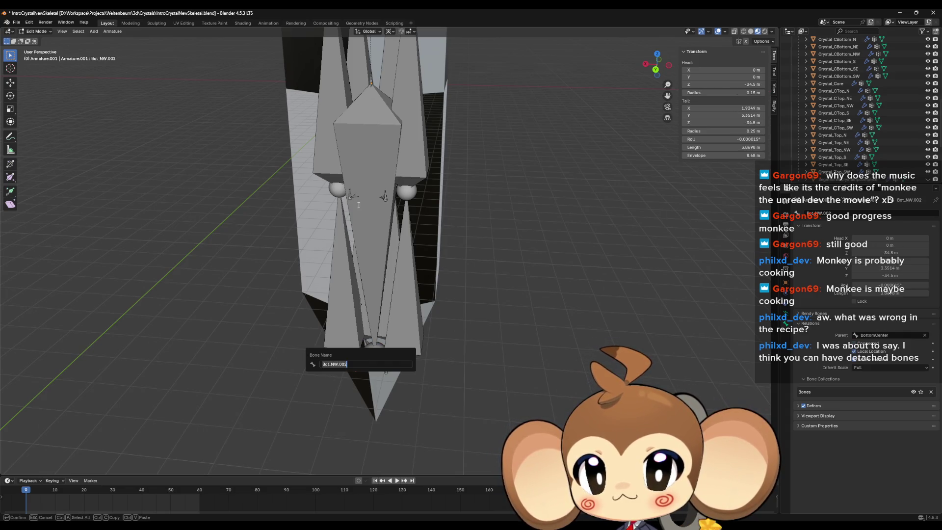
key(Escape)
click(355, 196)
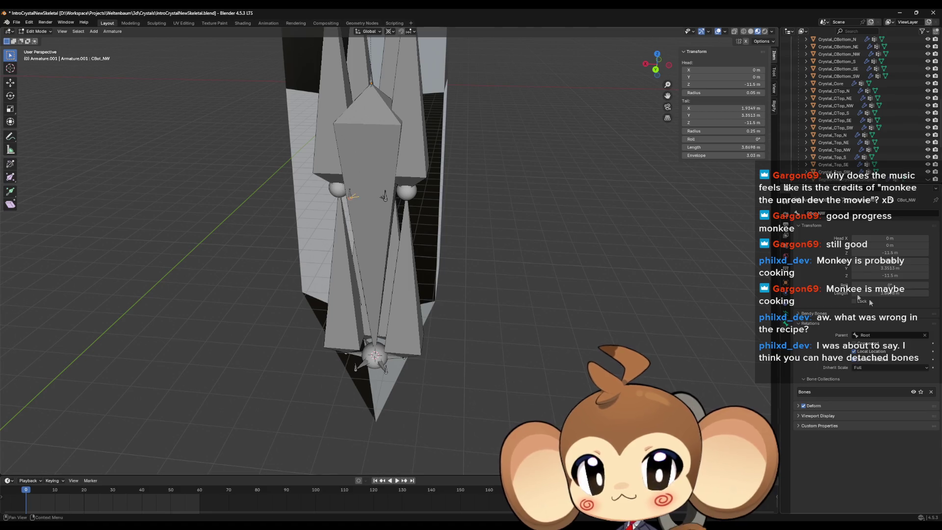
click(869, 336)
key(Return)
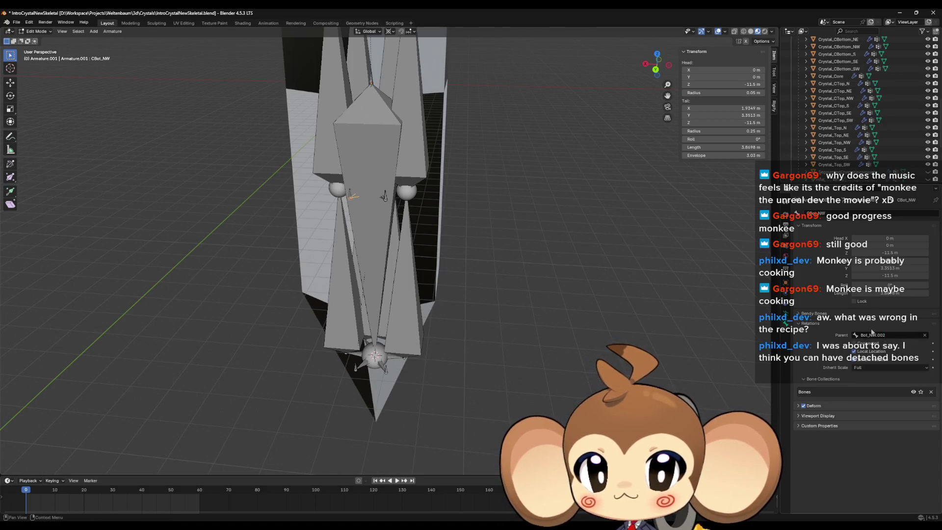
click(854, 344)
Parent CTop_NW to CBot_NW with Connected enabled
scroll(416, 341, up, 3)
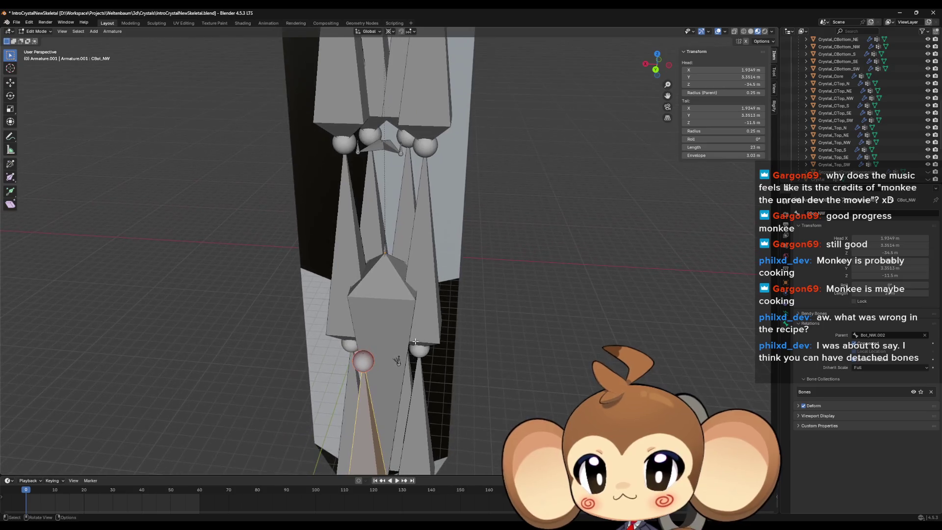
key(F2)
key(Return)
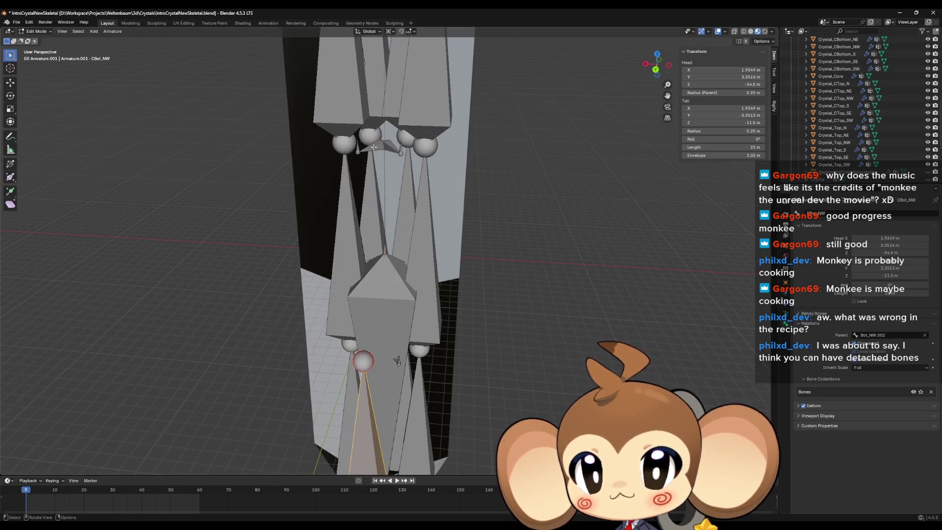
click(375, 149)
click(871, 335)
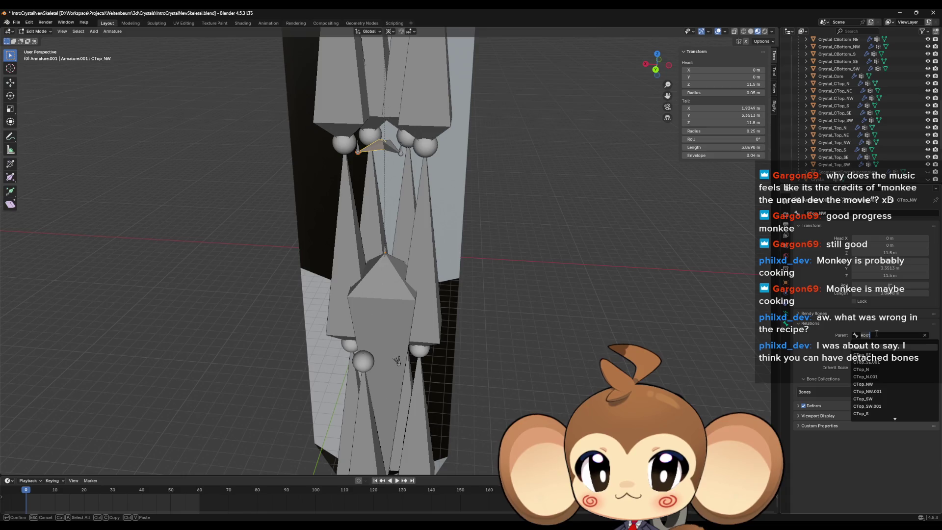
text(CBot_NW)
key(Return)
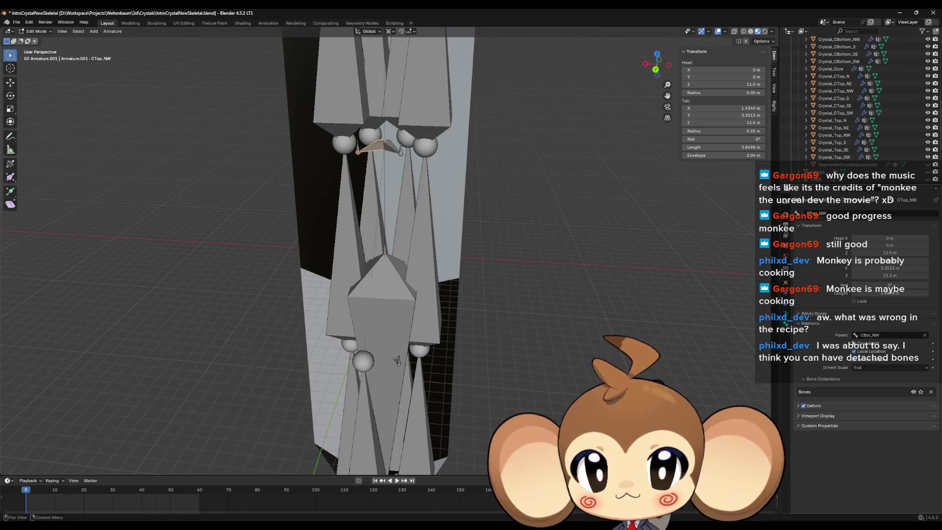
click(854, 343)
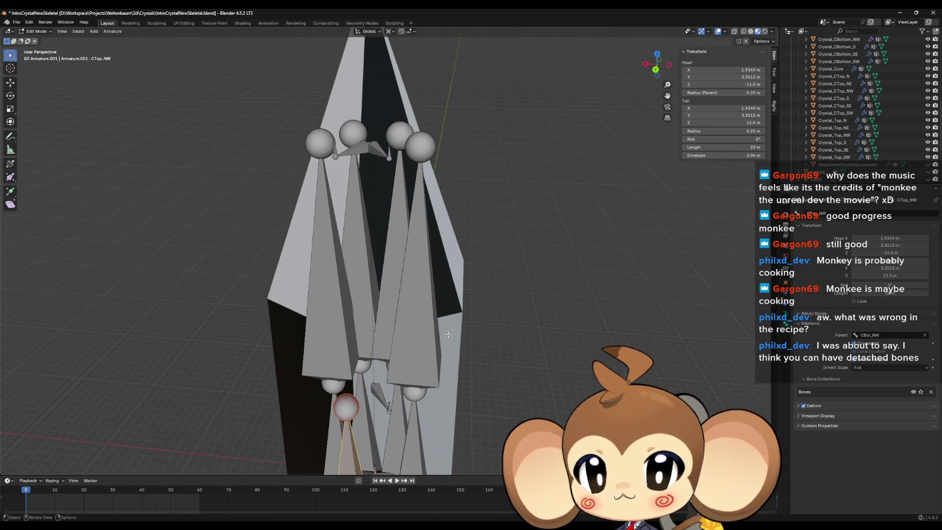
Parent Top_NW to CTop_NW with Connected enabled
key(F2)
key(Return)
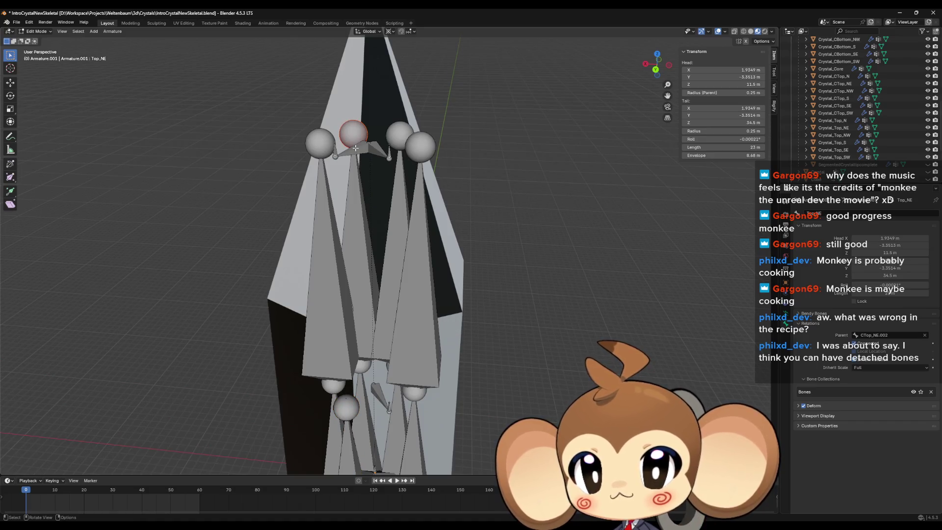
click(881, 336)
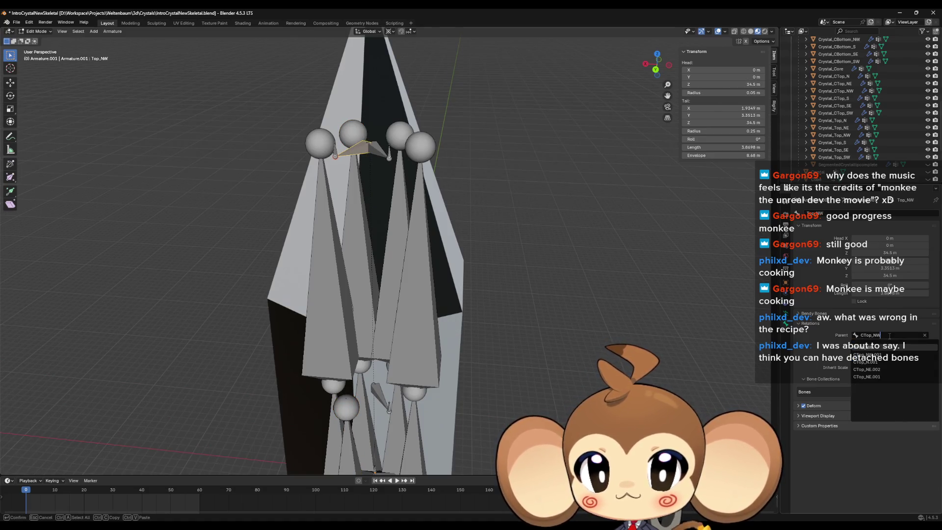
click(890, 338)
click(854, 344)
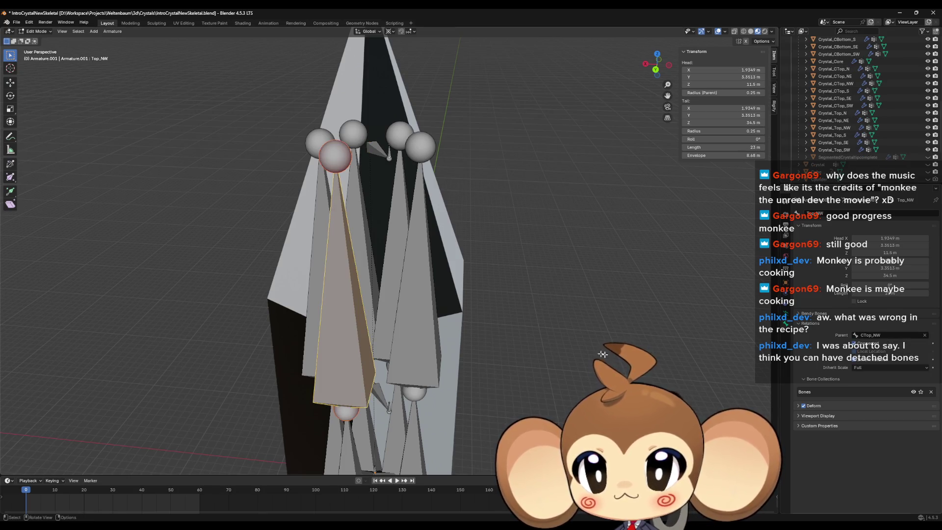
Parent CBot_SW to Bot_SW.002 with Connected enabled
drag(516, 325, 350, 374)
key(F2)
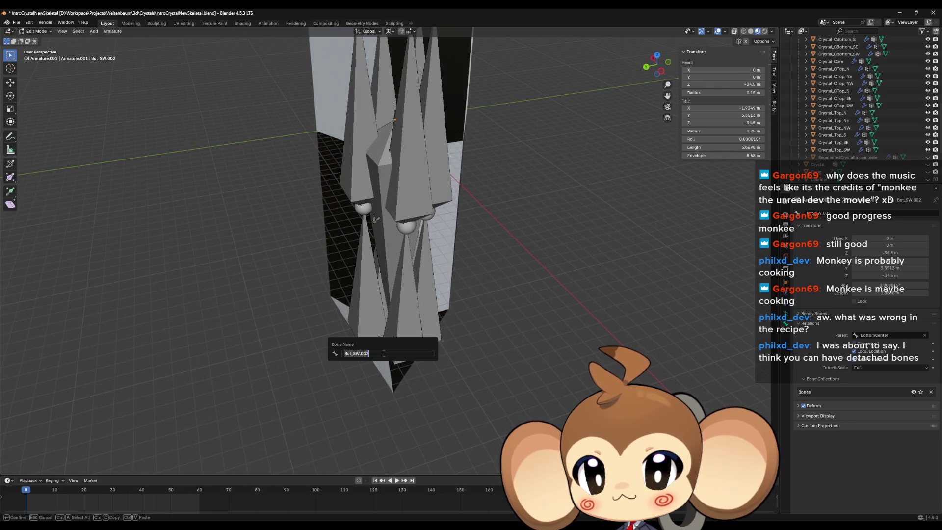
key(Escape)
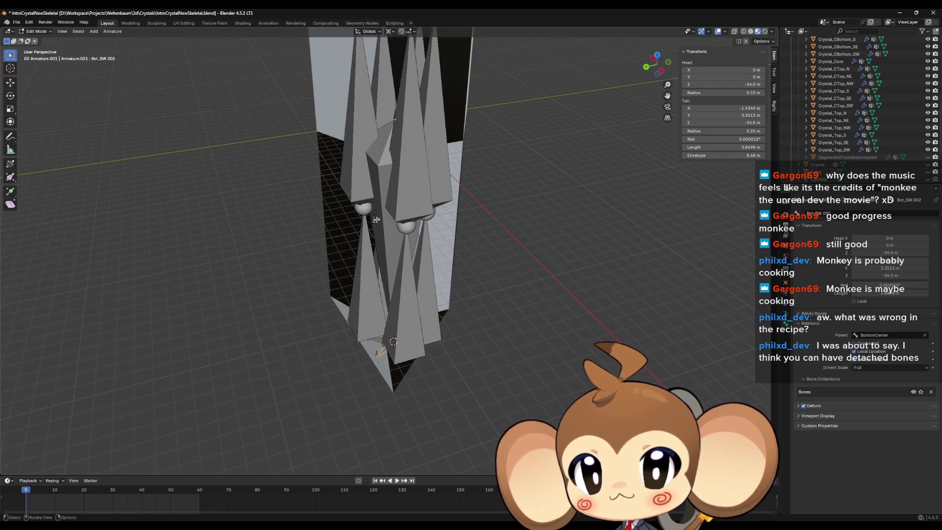
click(877, 335)
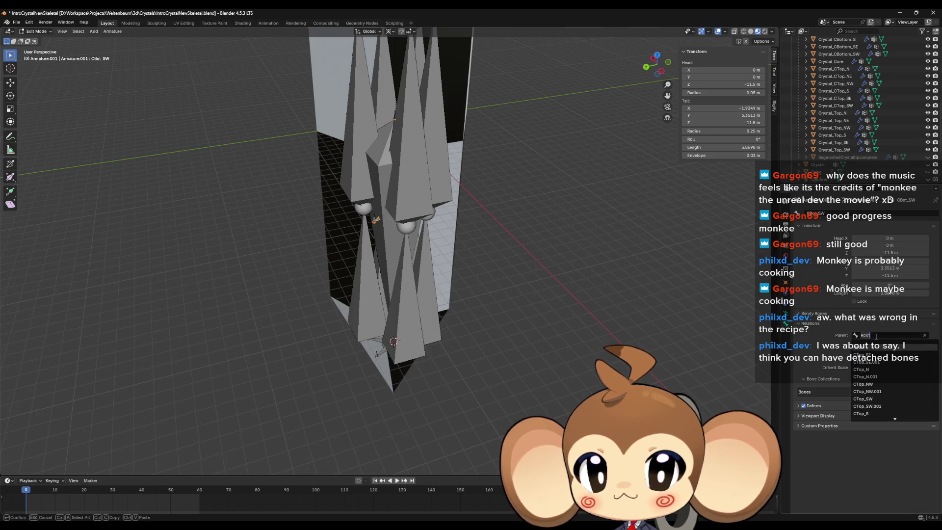
key(Return)
click(854, 344)
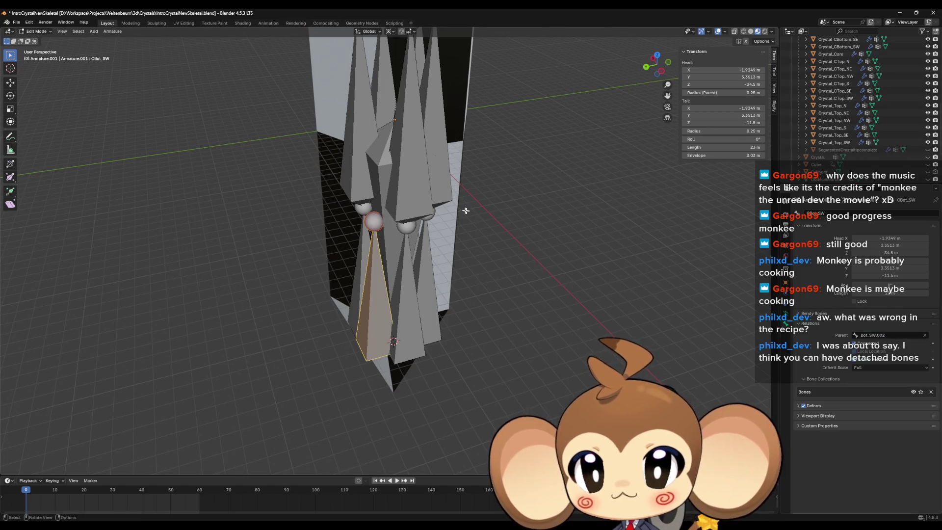
Make CBot_SW the parent of the CTop_SW bone
key(KP_Decimal)
key(F2)
key(Escape)
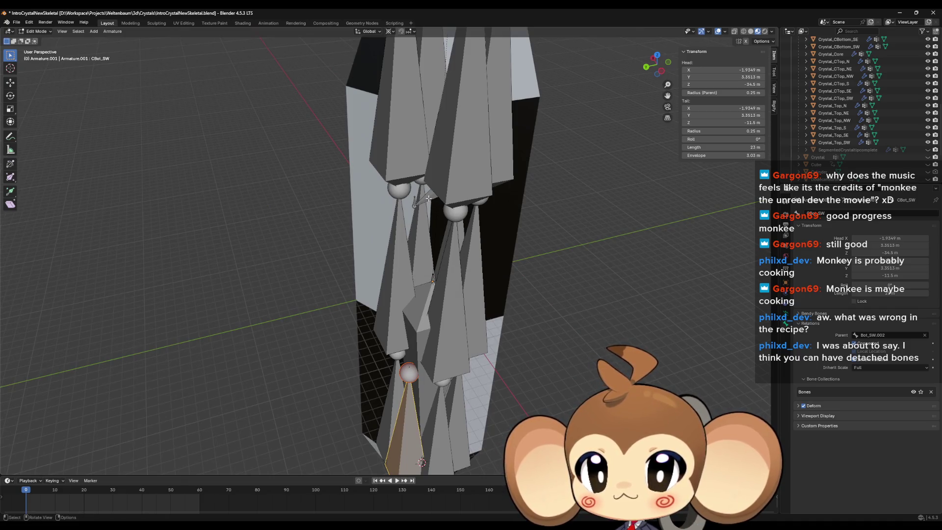
click(427, 198)
click(874, 335)
text(CBot_SW)
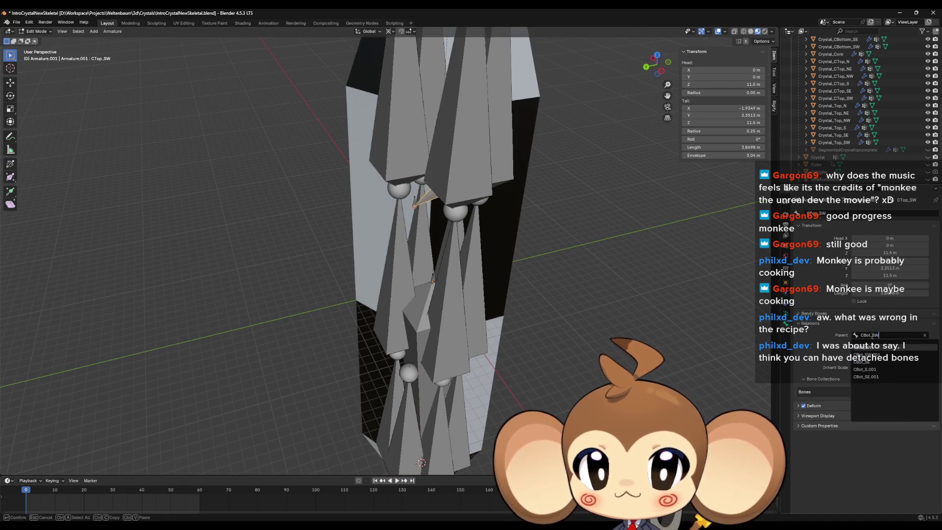
key(Return)
key(KP_Decimal)
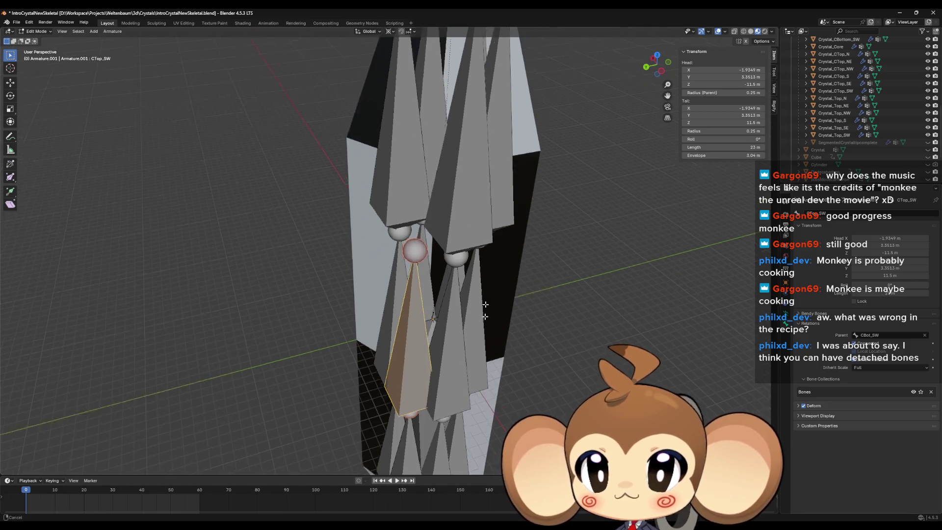
Make CTop_SW the parent of the Top_SW bone
click(390, 212)
click(382, 459)
key(F2)
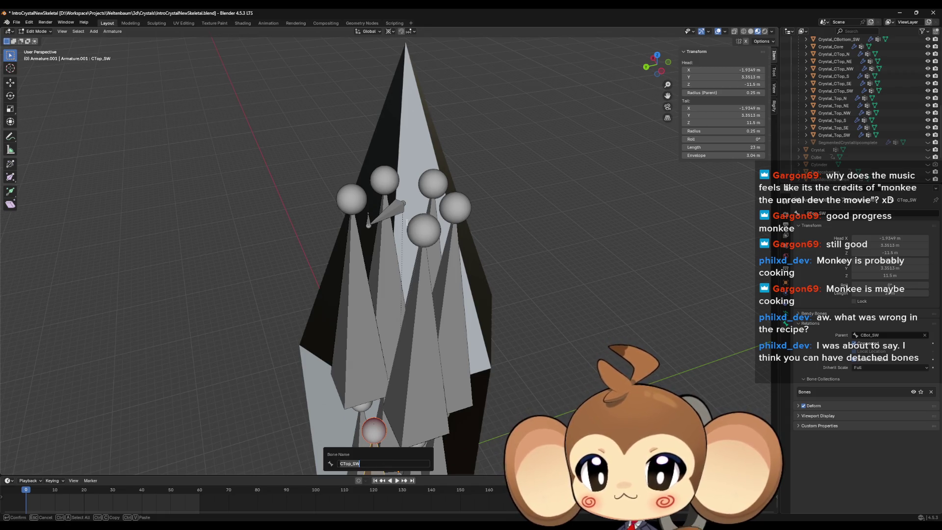
key(Escape)
click(391, 211)
click(872, 335)
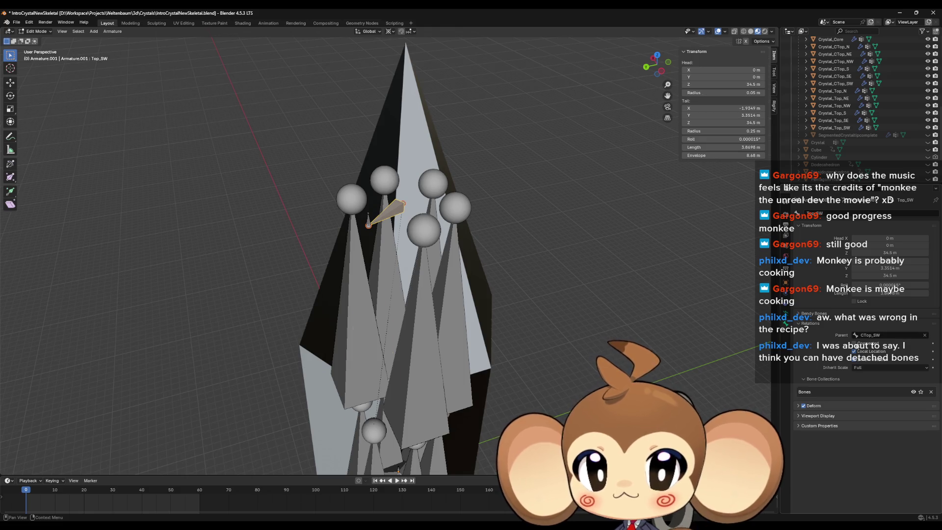
click(863, 344)
scroll(460, 355, down, 5)
Orbit and zoom around the crystal to inspect the new stacked bone chains from the side
mouse_move(460, 355)
mouse_down()
mouse_move(530, 315)
mouse_move(460, 355)
mouse_move(501, 248)
mouse_move(505, 353)
mouse_move(498, 321)
mouse_move(515, 299)
mouse_up()
scroll(503, 255, up, 5)
scroll(515, 299, up, 4)
mouse_move(540, 351)
mouse_down()
mouse_move(490, 336)
mouse_move(508, 292)
mouse_up()
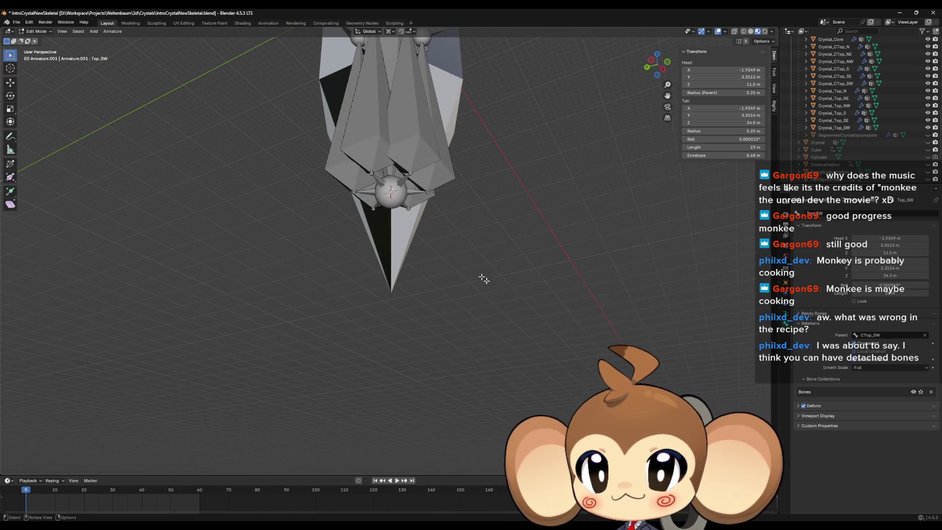
mouse_move(414, 194)
mouse_down()
mouse_move(426, 230)
mouse_move(479, 280)
mouse_move(448, 275)
mouse_move(510, 297)
mouse_move(499, 351)
mouse_up()
scroll(484, 286, up, 5)
scroll(484, 287, down, 5)
scroll(490, 297, up, 5)
scroll(494, 282, down, 5)
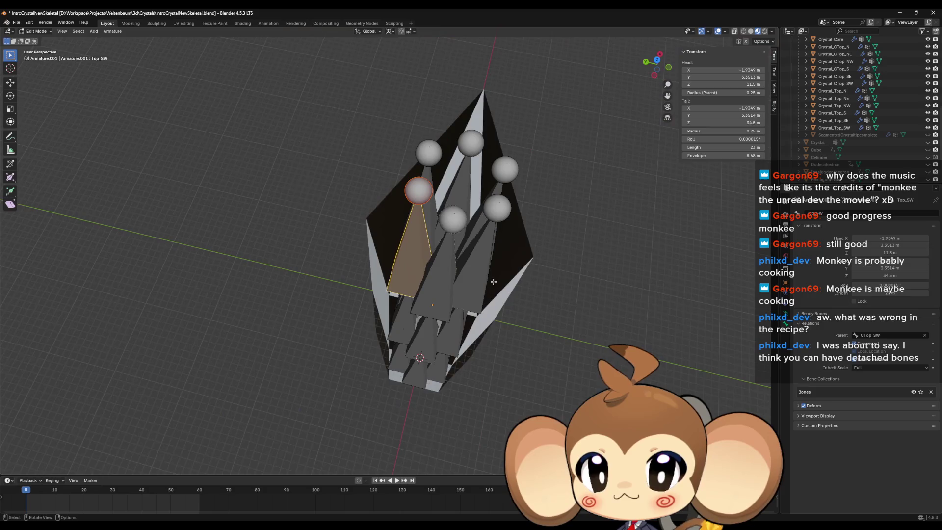
Select the six top shard bones, including Top_N.002 and Top_SW, and snap the 3D cursor to them
click(446, 279)
shift+click(471, 245)
mouse_move(471, 246)
mouse_down()
mouse_move(392, 255)
mouse_move(305, 245)
mouse_up()
shift+click(321, 255)
shift+click(334, 236)
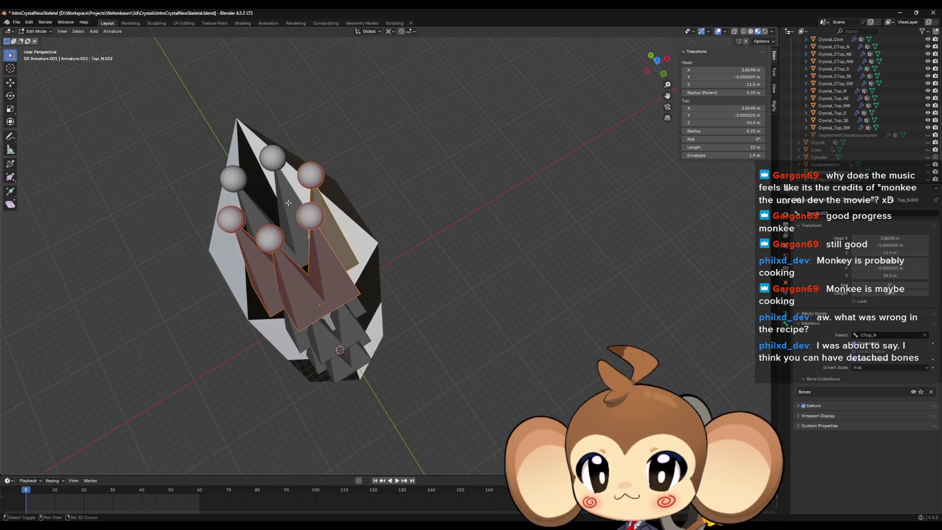
shift+click(270, 206)
key(shift+s)
click(249, 242)
key(KP_Decimal)
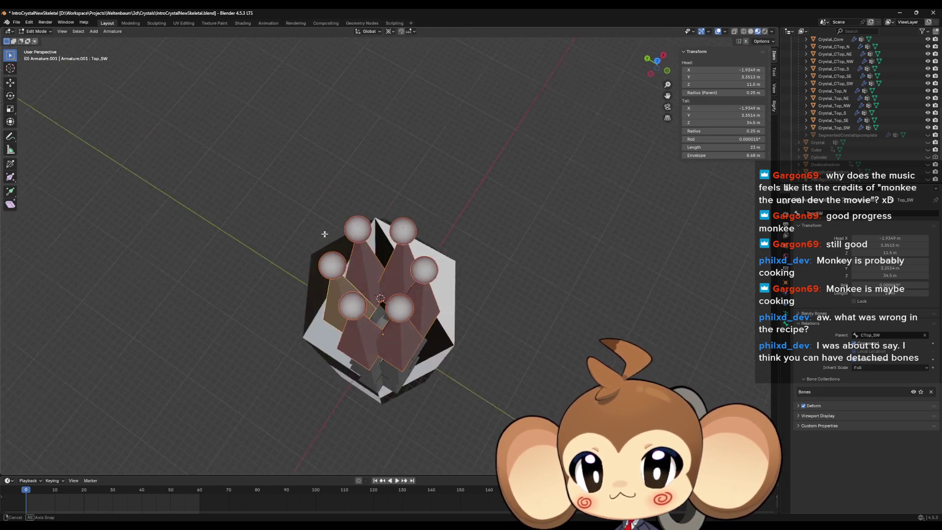
Recalculate the top bones' roll to face the 3D cursor, then hide them
click(112, 31)
mouse_move(146, 64)
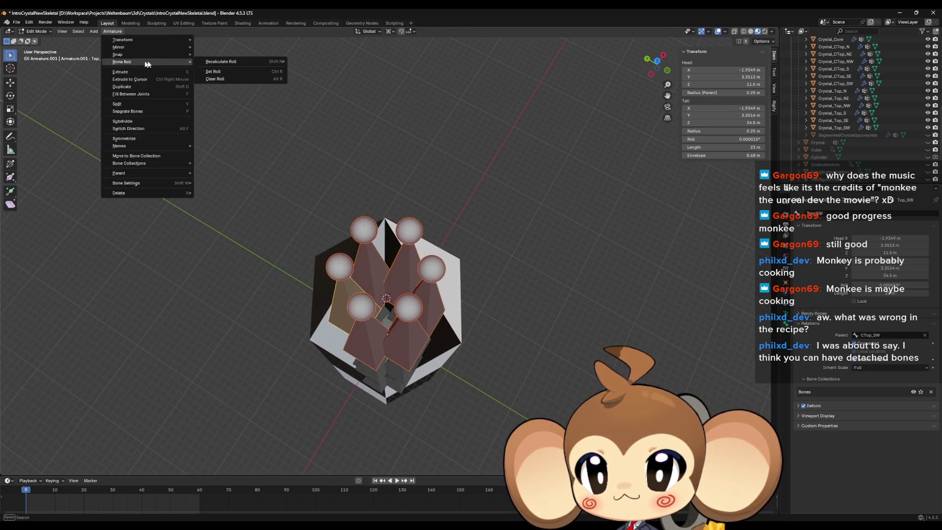
mouse_move(231, 62)
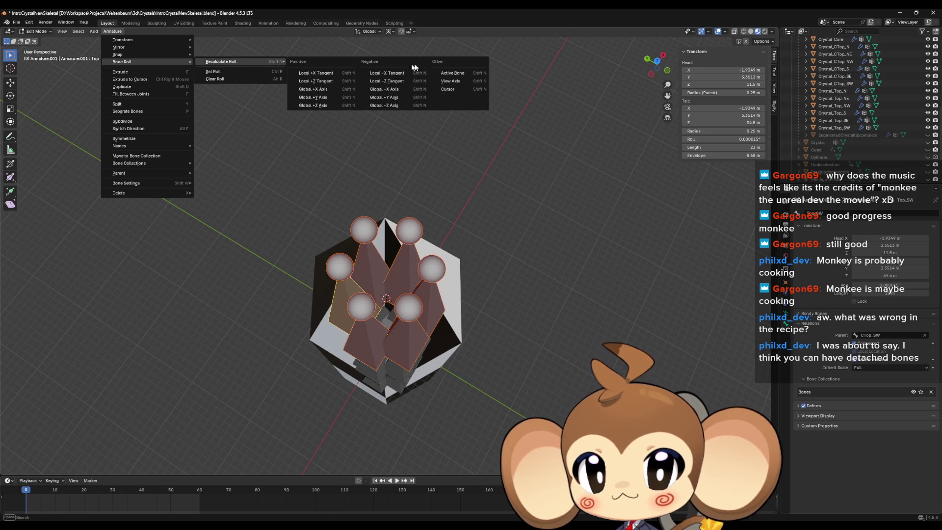
click(467, 88)
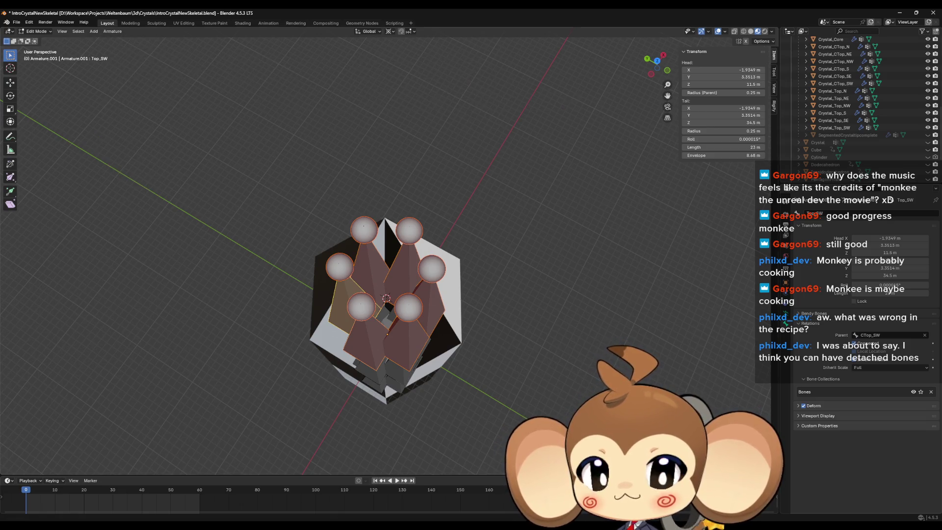
key(shift+n)
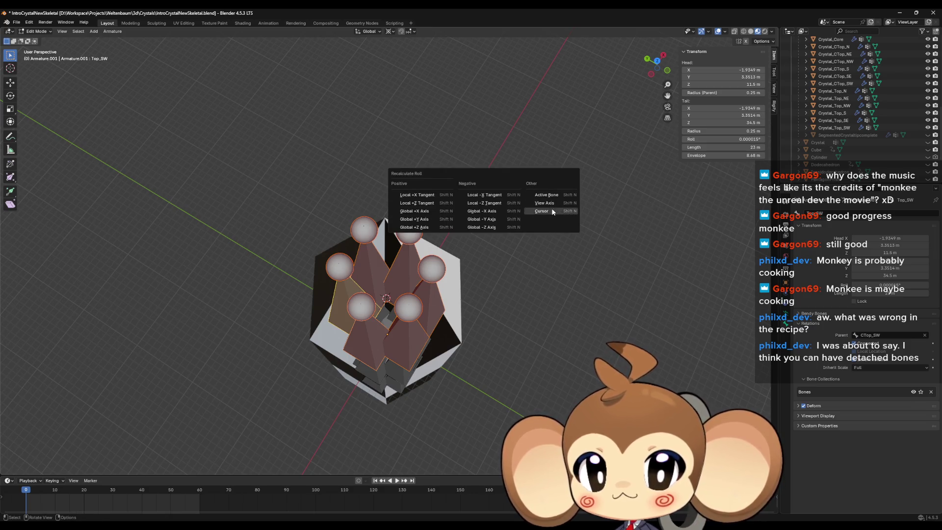
click(551, 210)
key(h)
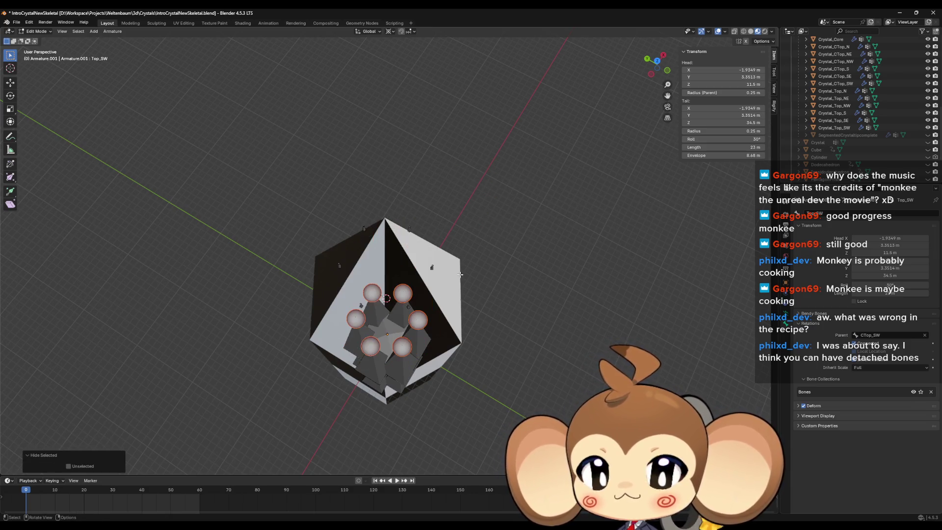
Select the six middle bones, including CTop_SE, CTop_NE.002 and CTop_S, and aim their roll at the cursor
scroll(350, 366, up, 5)
scroll(402, 325, down, 5)
scroll(403, 325, up, 5)
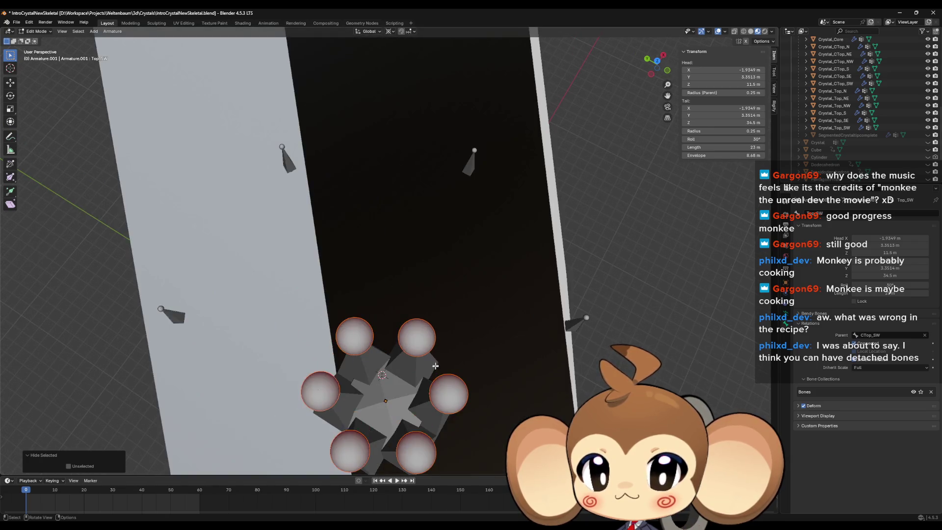
click(402, 230)
shift+click(356, 221)
shift+click(319, 275)
shift+click(418, 314)
shift+click(423, 290)
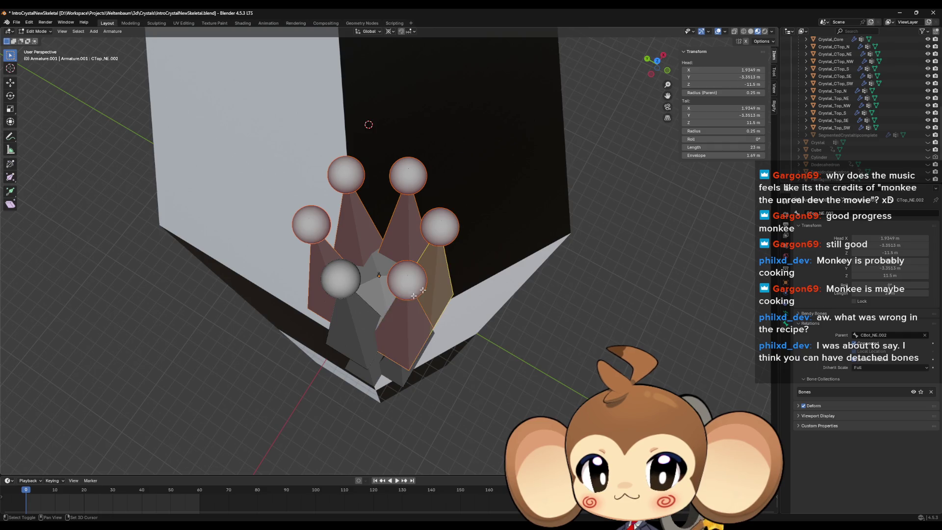
shift+click(353, 322)
key(shift+n)
click(356, 321)
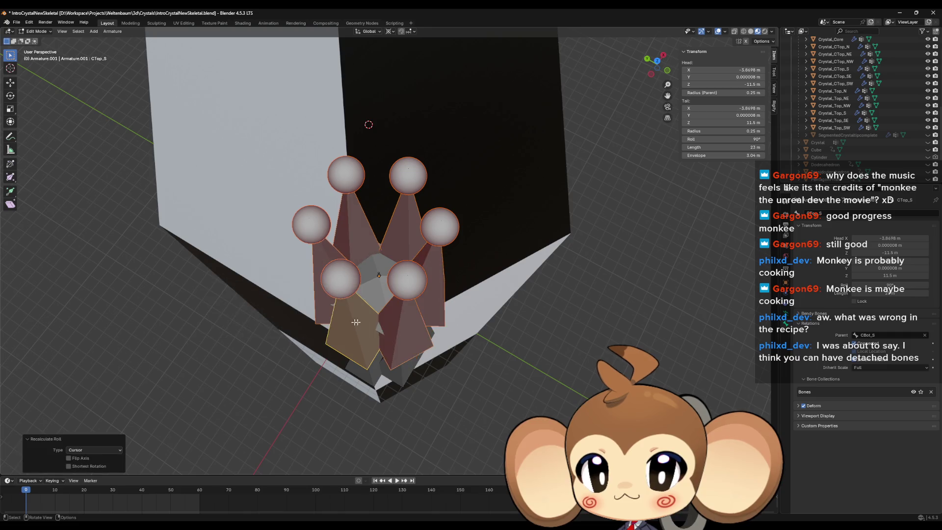
Select the bottom bones such as CBot_SE and CBot_N, recalculate their roll to the cursor, and hide them
click(423, 366)
click(424, 216)
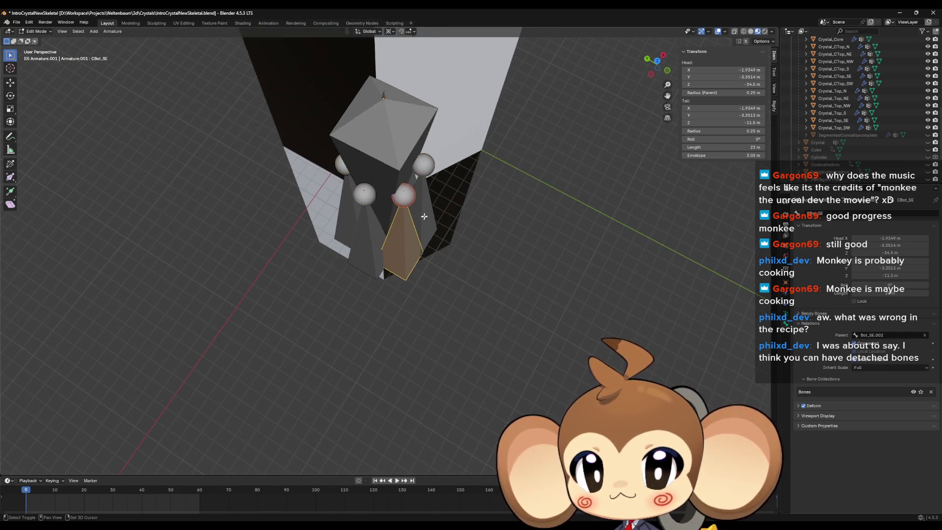
shift+click(424, 216)
shift+click(403, 230)
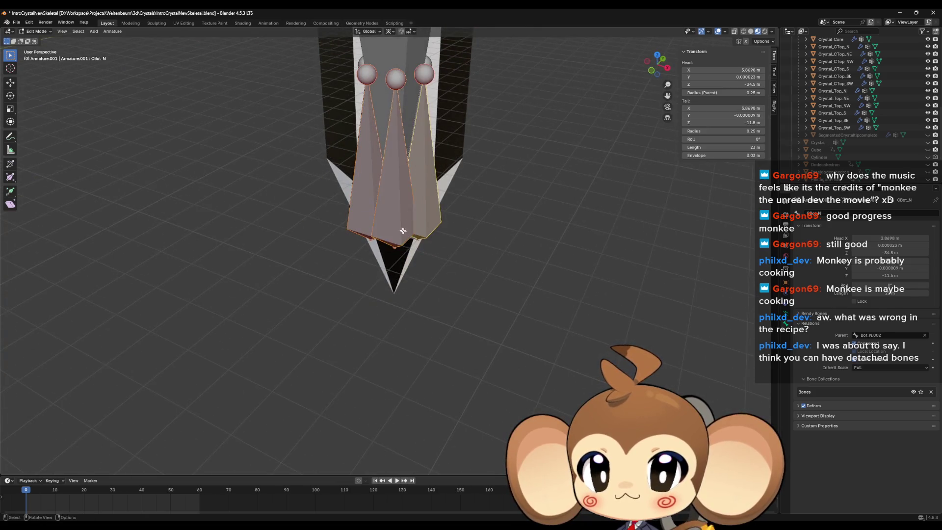
click(403, 231)
drag(343, 174, 437, 195)
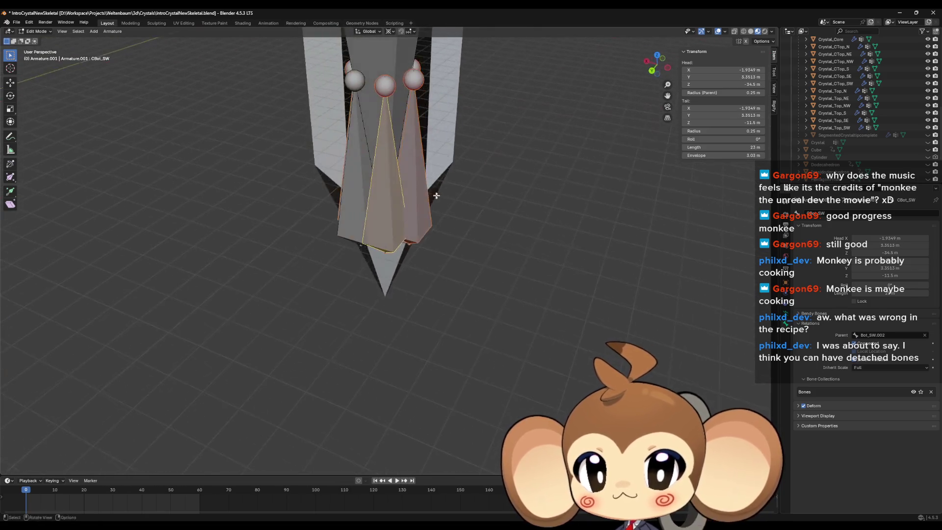
key(shift+n)
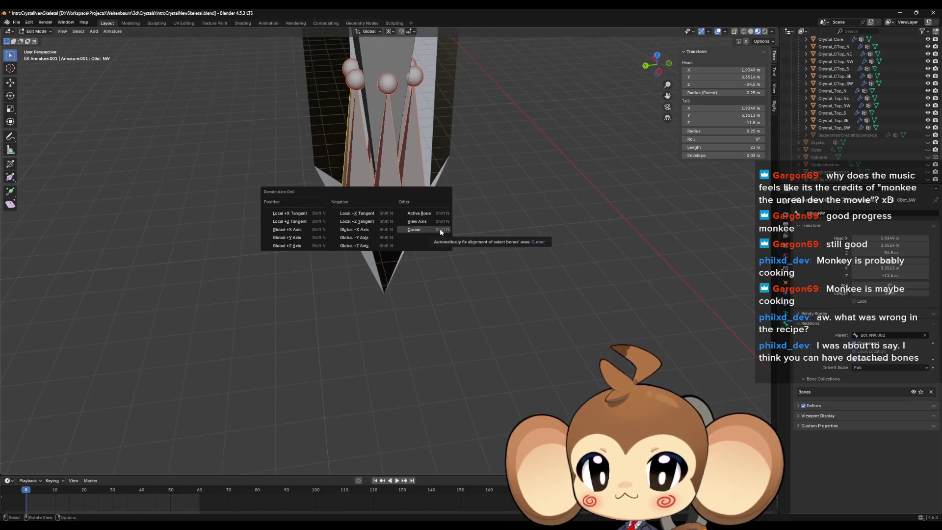
click(440, 231)
key(h)
Reveal all hidden bones with Alt+H and view the full crystal armature from the side
mouse_move(479, 241)
mouse_down()
mouse_move(461, 236)
mouse_move(446, 254)
mouse_up()
scroll(446, 254, down, 12)
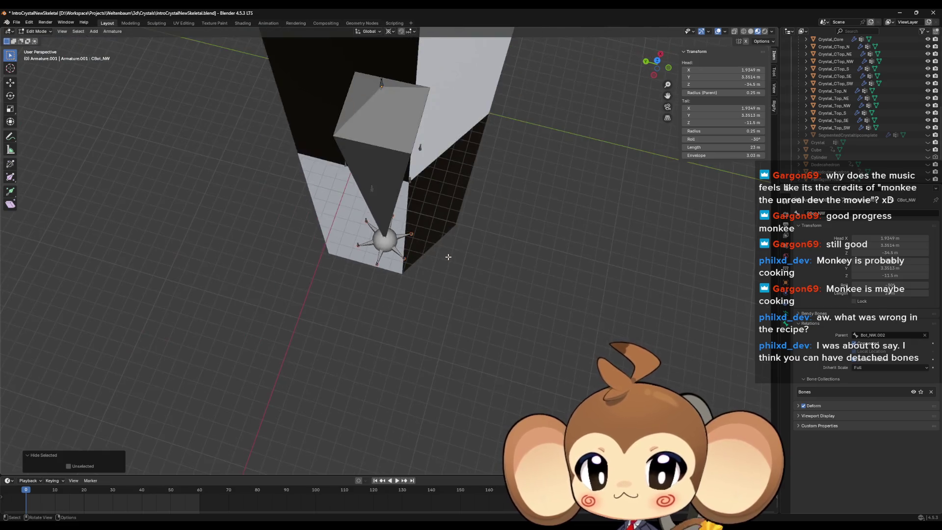
key(alt+h)
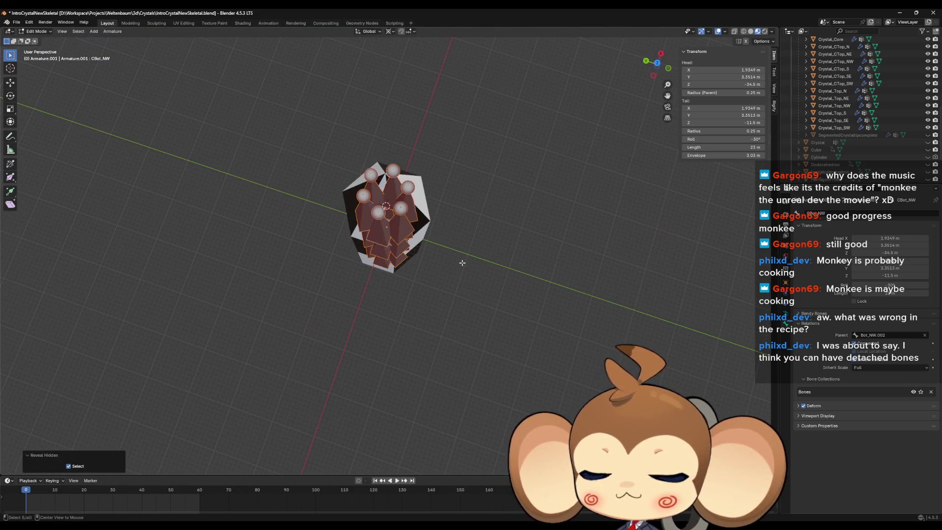
mouse_move(464, 255)
mouse_down()
mouse_move(481, 220)
mouse_move(437, 213)
mouse_move(452, 310)
mouse_move(435, 319)
mouse_move(379, 243)
mouse_move(435, 280)
mouse_move(436, 266)
mouse_move(404, 259)
mouse_up()
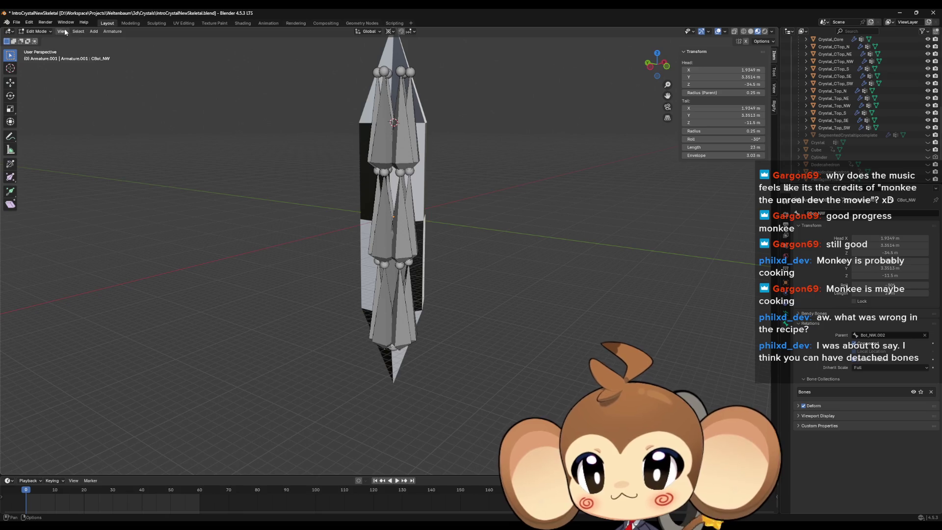
click(49, 31)
Switch to Pose Mode, trial-move the CBot_SW bone, then undo back to rest
click(47, 56)
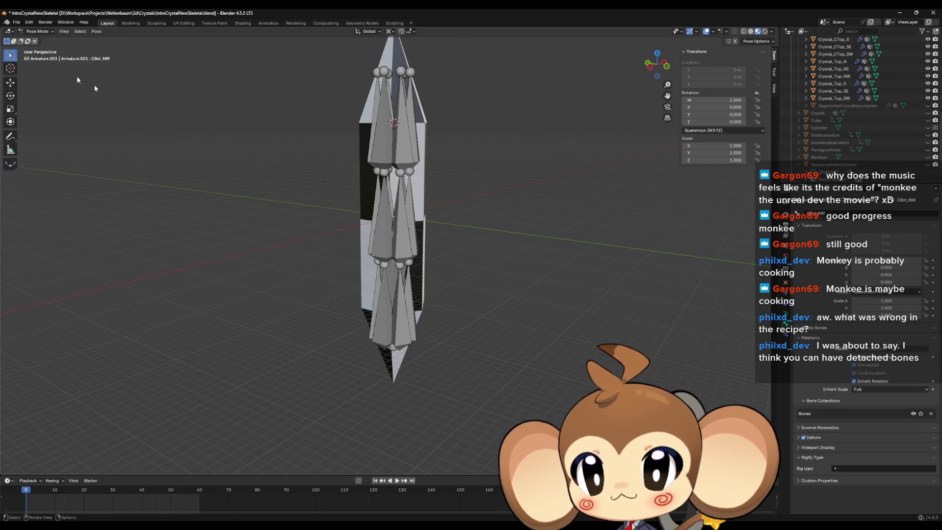
click(378, 297)
key(r)
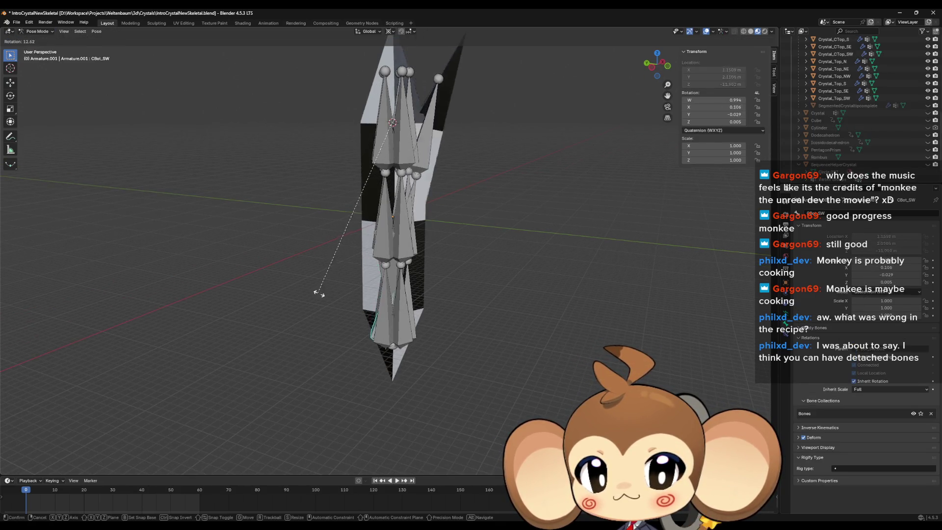
key(g)
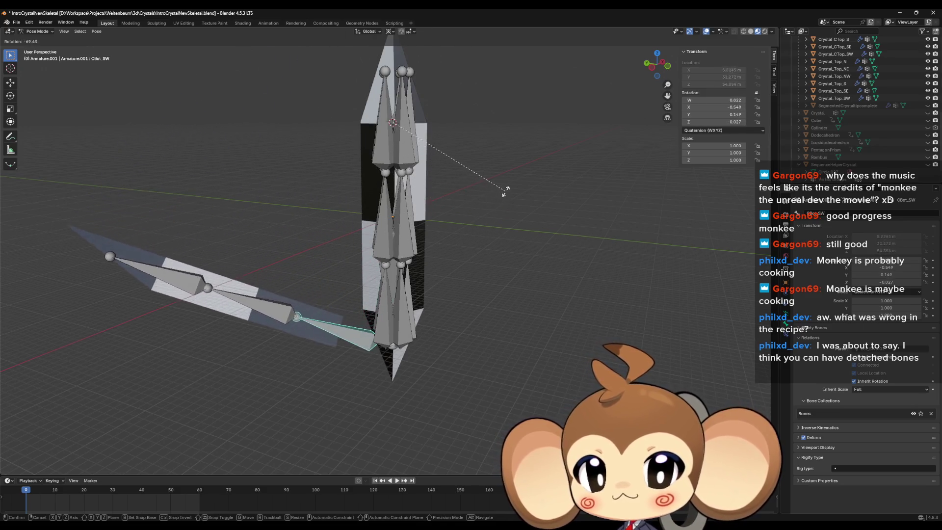
click(498, 204)
key(ctrl+z)
Set the pivot to Bounding Box Center and rotate the CBot_SW branch and CTop_SW bone
click(390, 31)
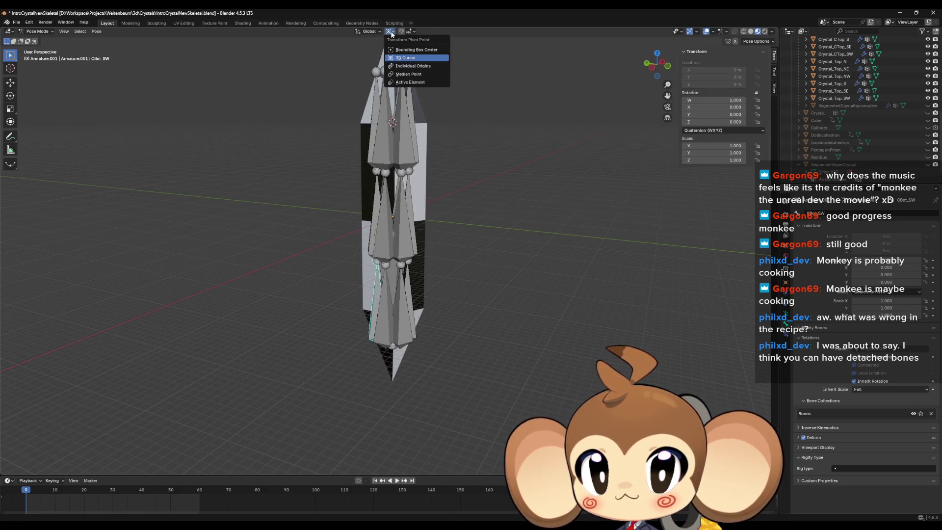
click(421, 51)
key(r)
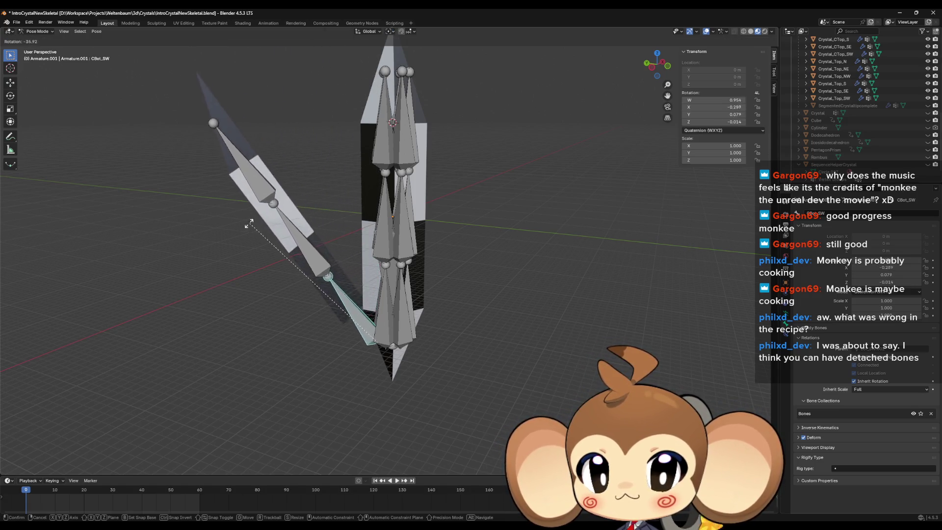
click(247, 272)
click(272, 267)
key(r)
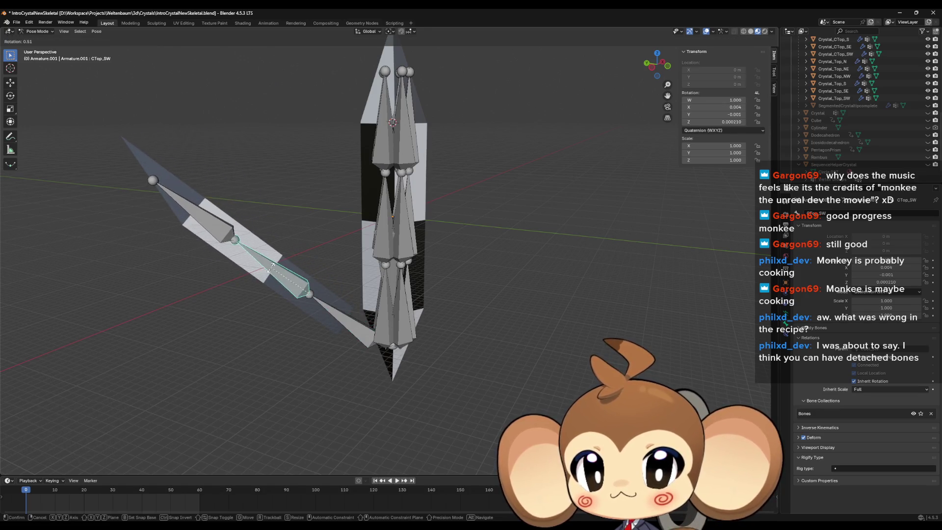
click(244, 327)
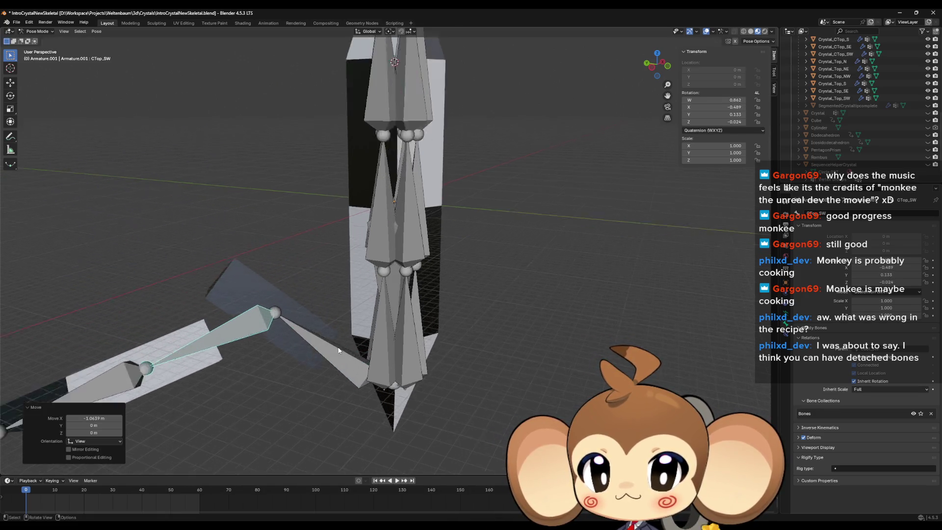
scroll(247, 332, up, 5)
Hide CBot_SW, rotate CBot_SW.001, then reveal the hidden bone
click(240, 392)
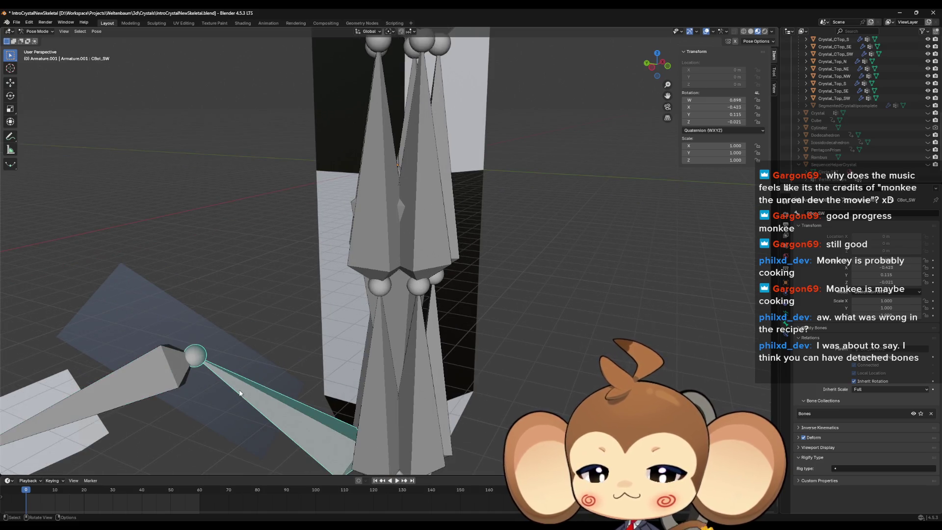
key(h)
key(h)
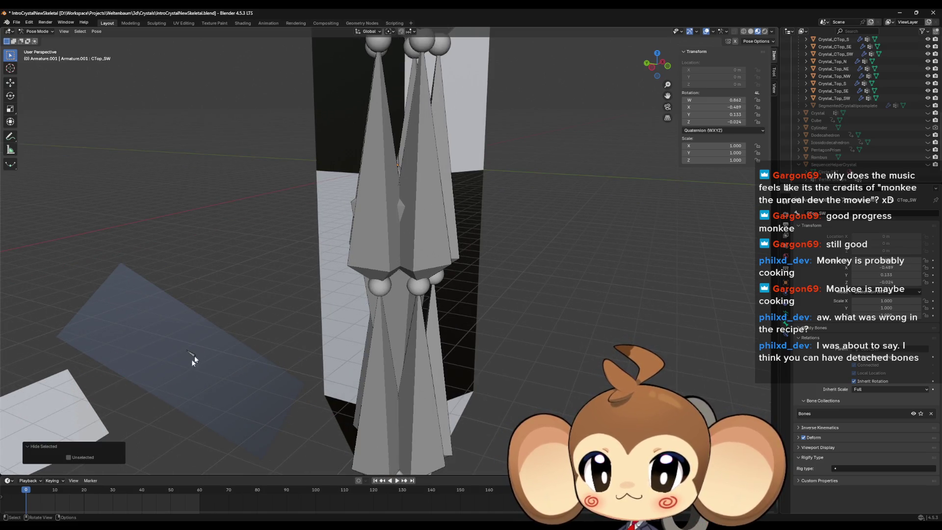
click(193, 350)
key(r)
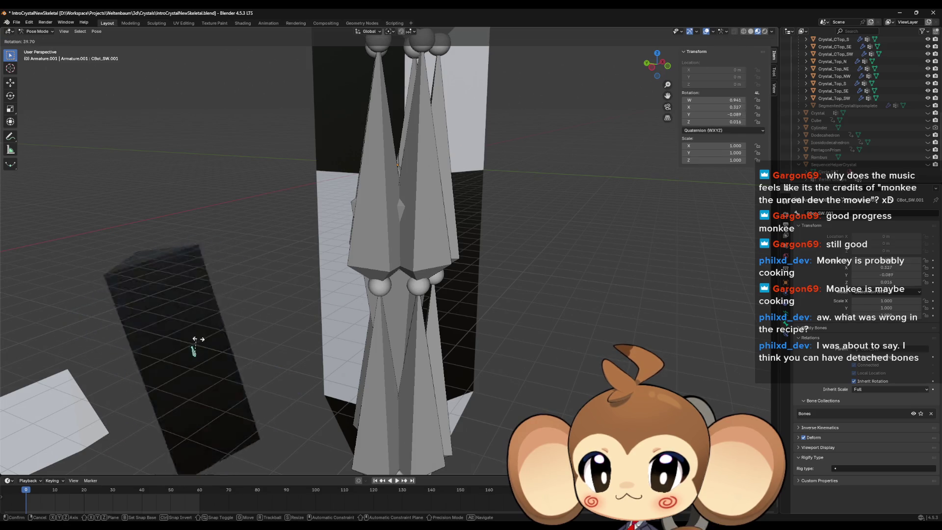
click(194, 347)
scroll(400, 340, down, 4)
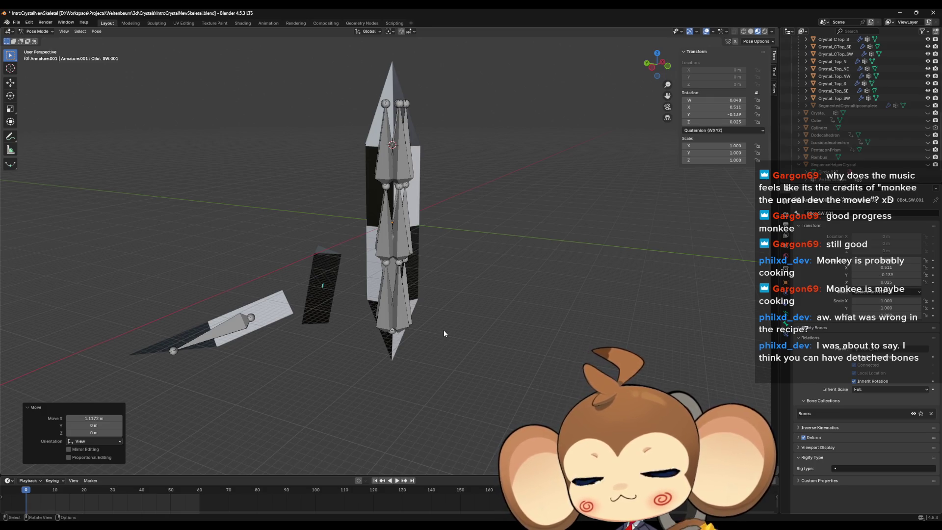
key(alt+h)
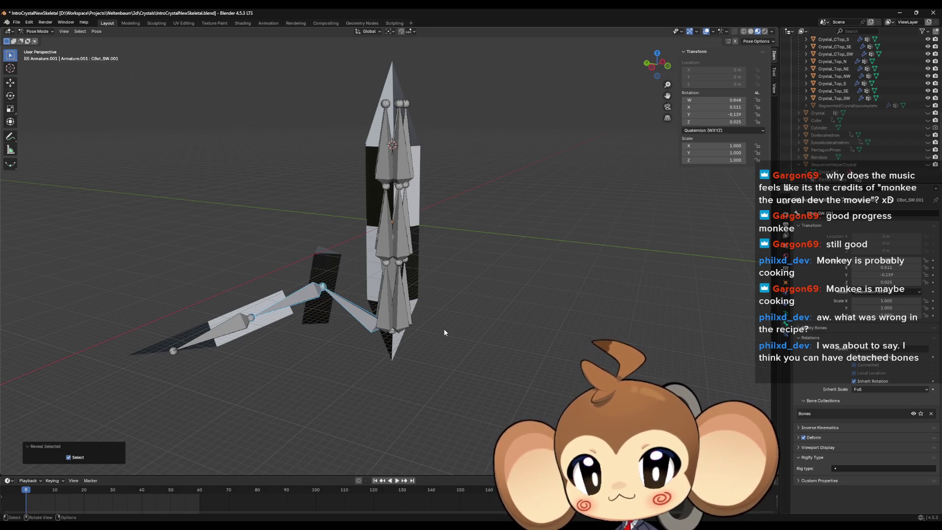
Rotate the CBot_SW bone again to check its chain follows
scroll(379, 334, up, 2)
mouse_move(378, 334)
mouse_down()
mouse_move(437, 284)
mouse_move(439, 311)
mouse_move(397, 319)
mouse_move(422, 290)
mouse_move(327, 375)
mouse_move(389, 416)
mouse_up()
scroll(328, 375, up, 3)
click(336, 391)
drag(335, 391, 356, 365)
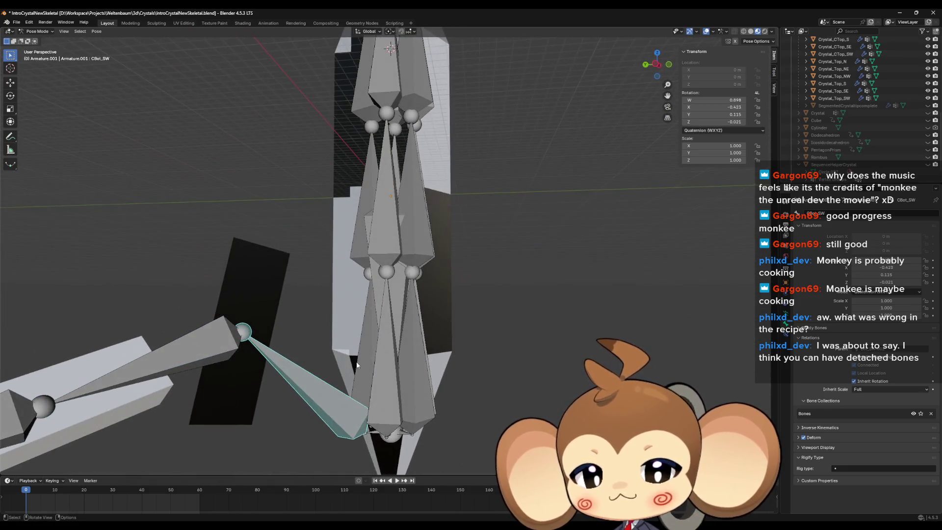
key(r)
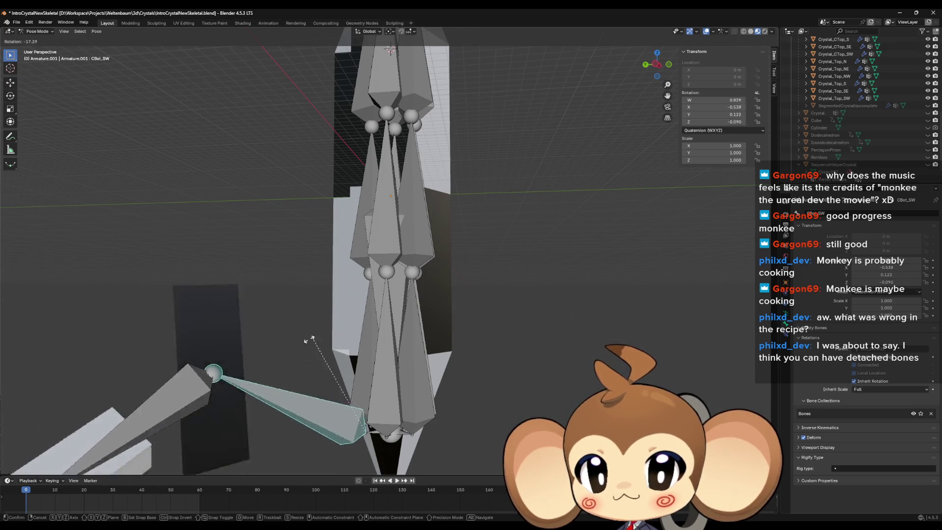
click(275, 346)
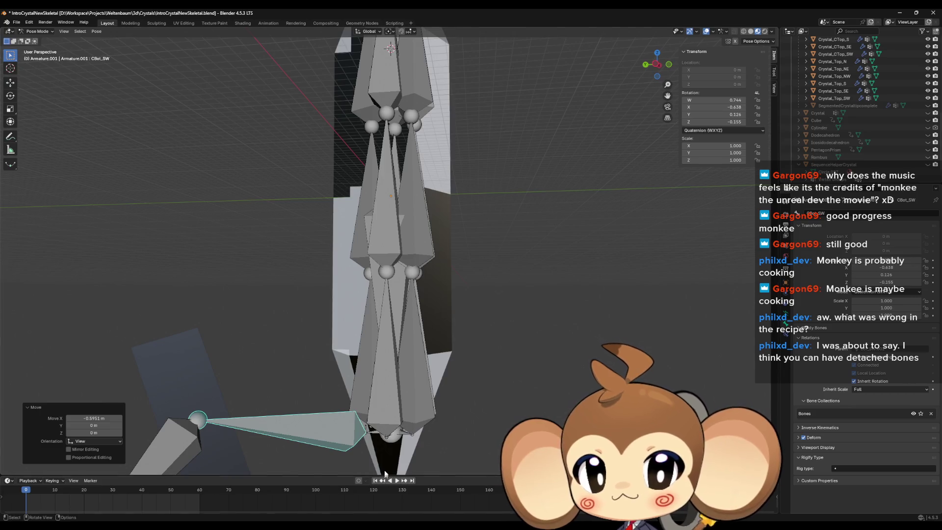
Try transforming Bot_SW.001, cancel it, and rotate CTop_SW to point up-left
scroll(394, 434, up, 2)
mouse_move(393, 434)
mouse_down()
mouse_move(421, 347)
mouse_move(439, 341)
mouse_move(436, 285)
mouse_move(382, 325)
mouse_move(255, 294)
mouse_move(206, 265)
mouse_up()
click(385, 323)
key(g)
click(338, 343)
key(r)
right_click(338, 344)
click(148, 235)
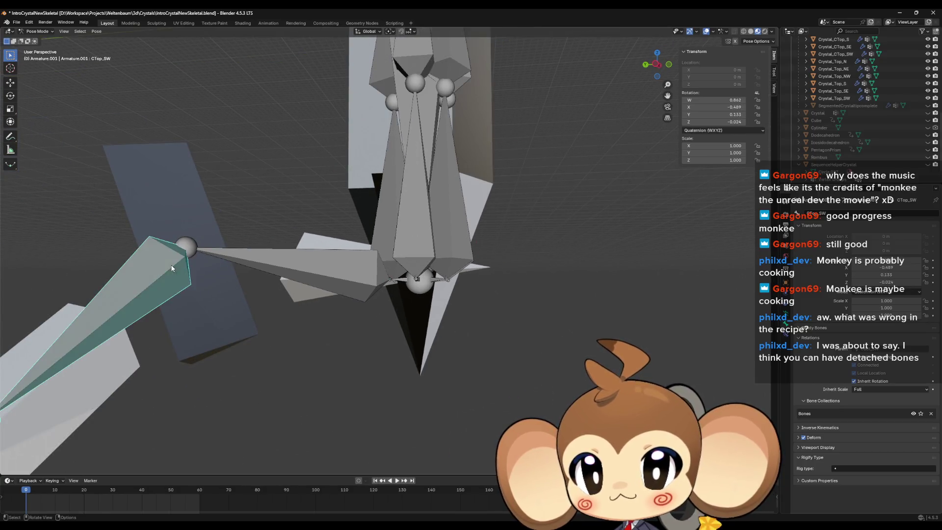
key(r)
click(197, 205)
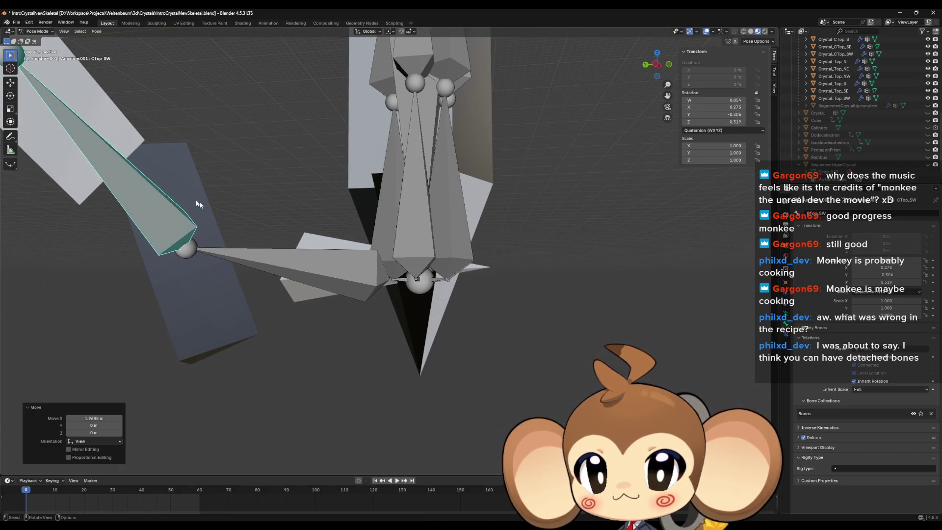
Hide CBot_SW and CTop_SW, then move CBot_SW.001 so the crystal swings horizontal
click(188, 249)
key(h)
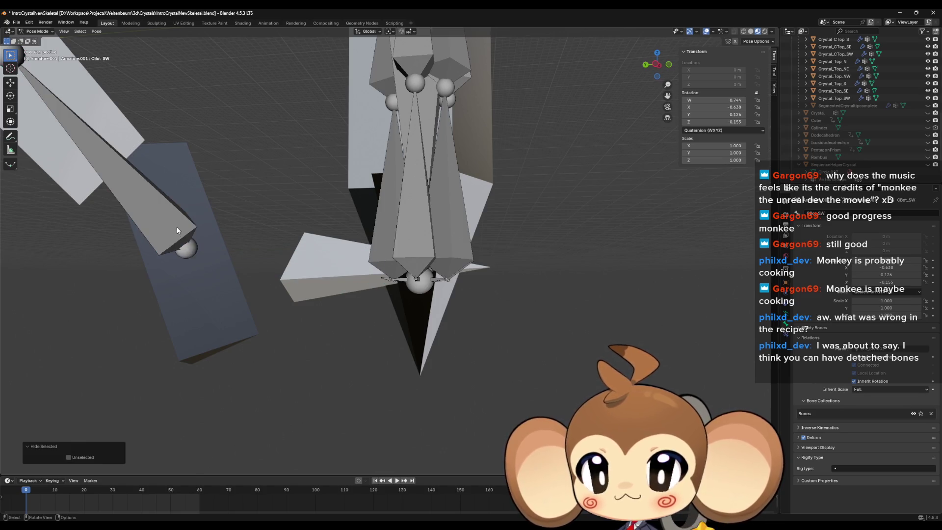
click(163, 219)
key(h)
click(184, 244)
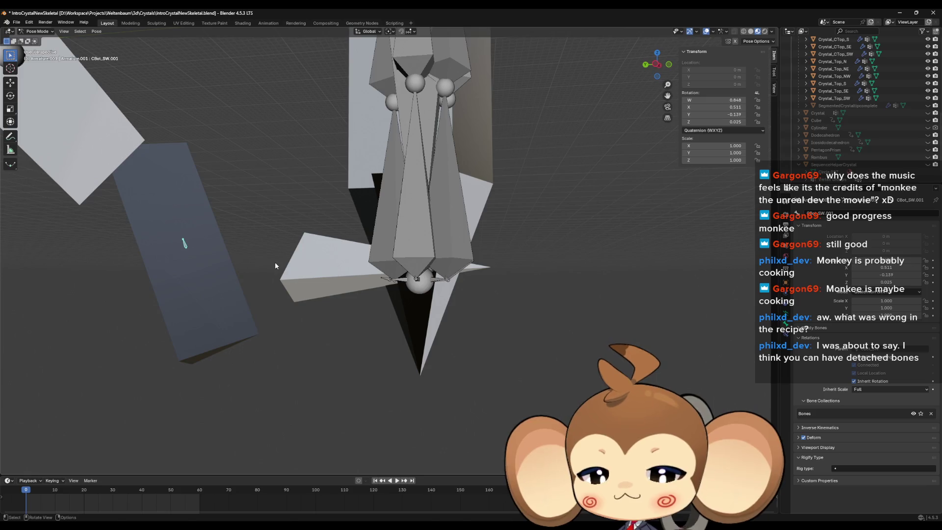
key(g)
click(320, 293)
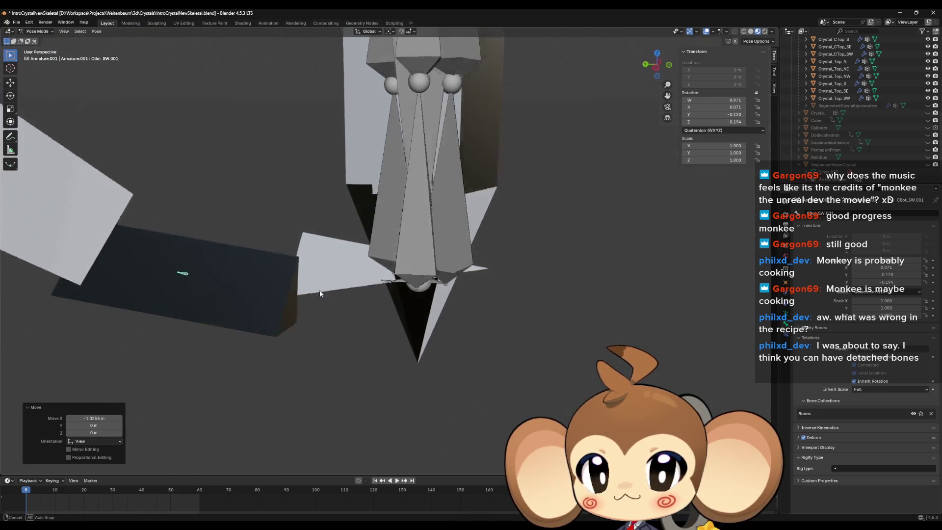
drag(320, 293, 361, 307)
Select all bones, reveal hidden ones, and clear all rotations with Alt+R to restore the rest pose
key(a)
key(alt+h)
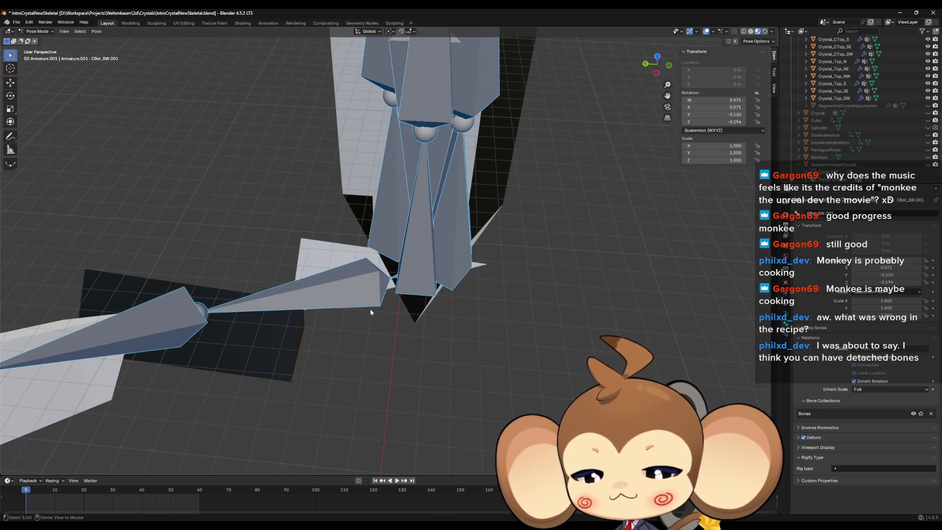
key(alt+r)
key(Home)
click(372, 313)
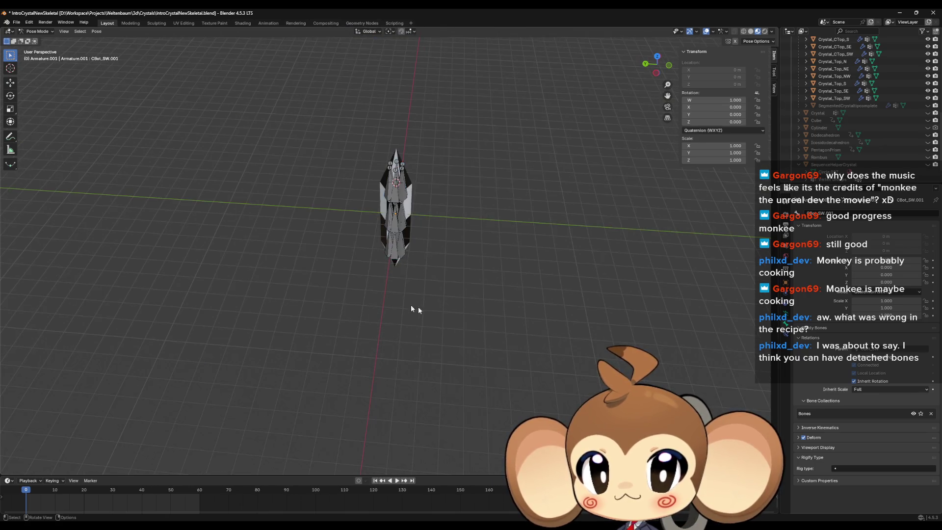
Restore the splayed pose with Ctrl+Z, then rotate the CBot_SE and CBot_SW chains outward horizontally
scroll(411, 305, up, 6)
scroll(451, 257, down, 3)
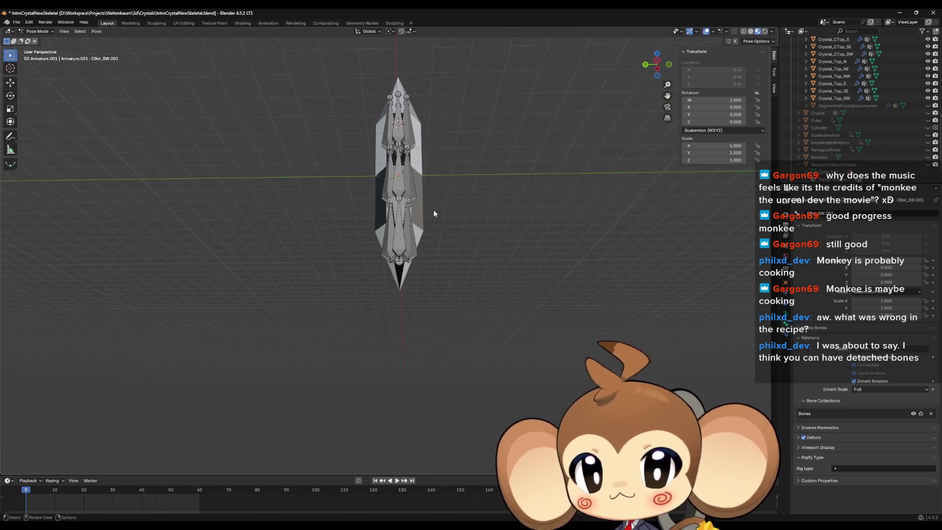
scroll(422, 245, up, 4)
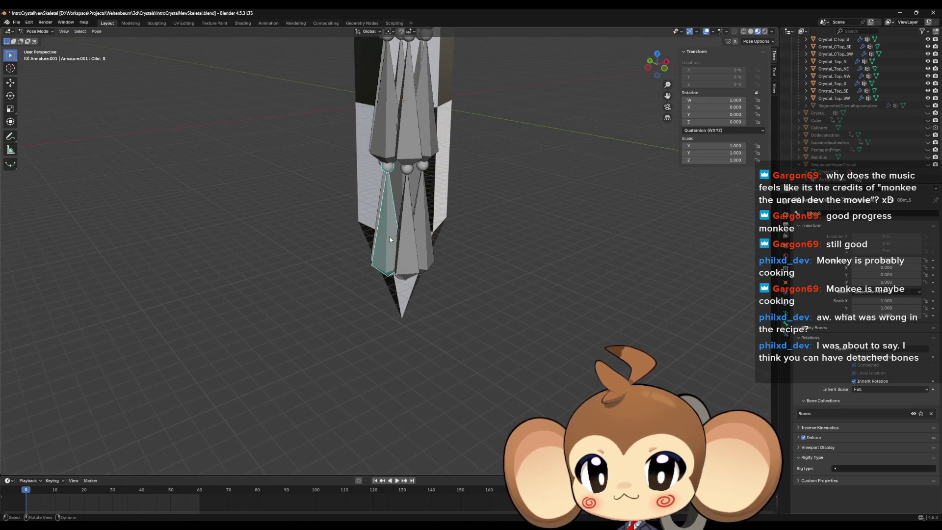
key(ctrl+z)
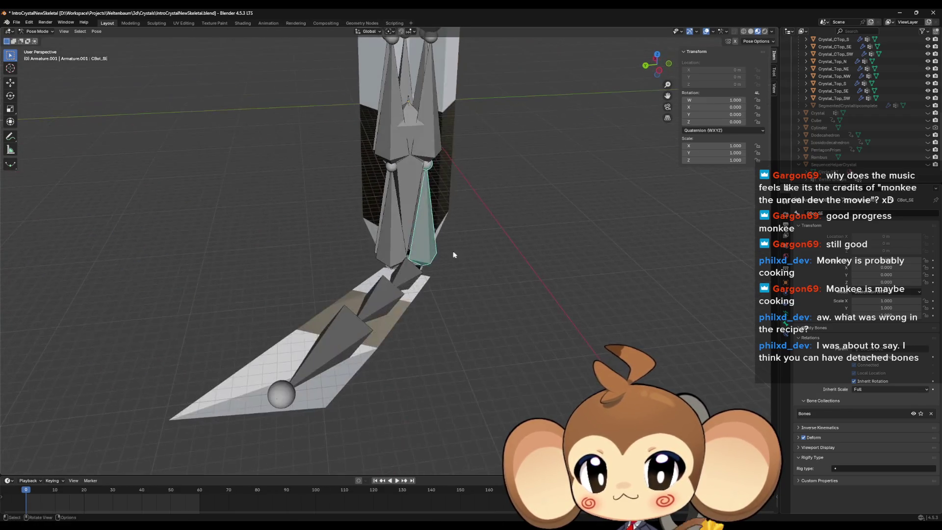
key(r)
click(407, 240)
key(r)
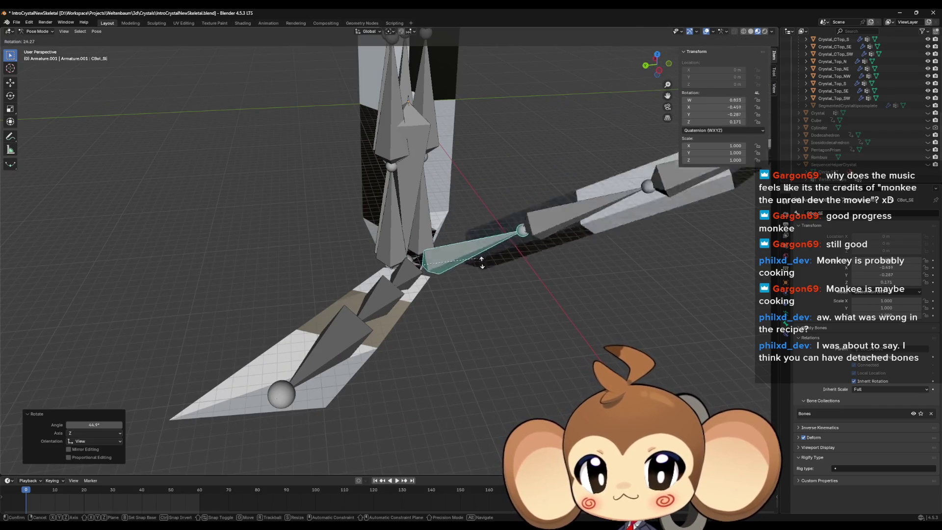
click(445, 248)
click(398, 229)
key(r)
click(333, 237)
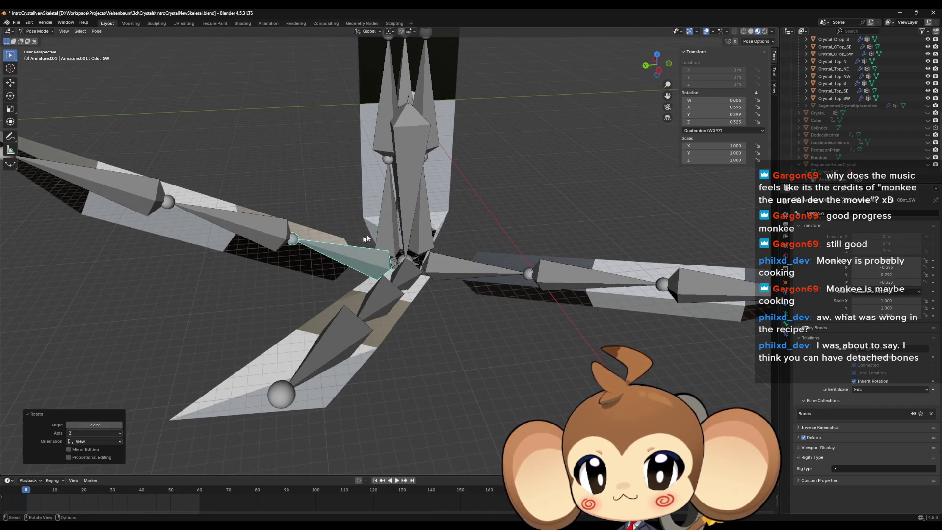
Rotate the CBot_NW, CBot_N and CBot_NE.002 chains outward, the last to about -58°
click(344, 230)
key(r)
click(324, 222)
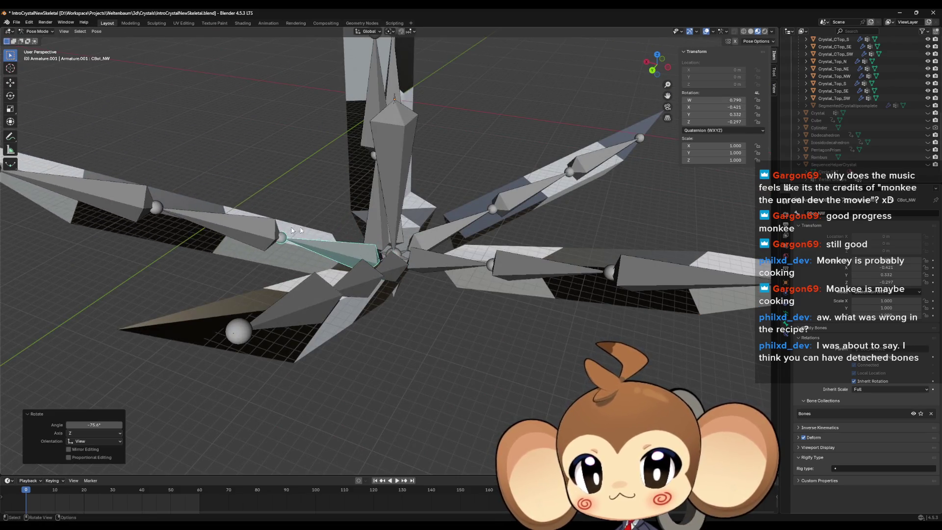
click(328, 225)
key(r)
click(321, 221)
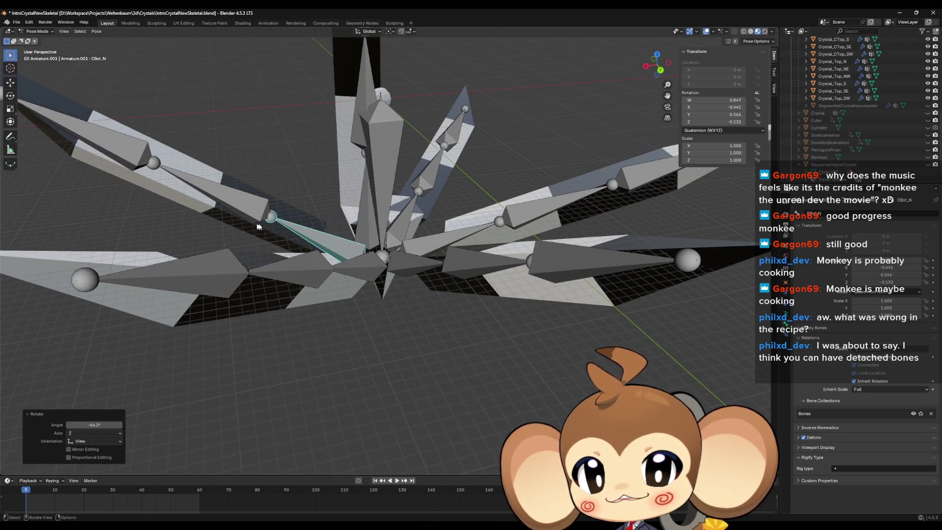
click(309, 216)
key(r)
click(304, 214)
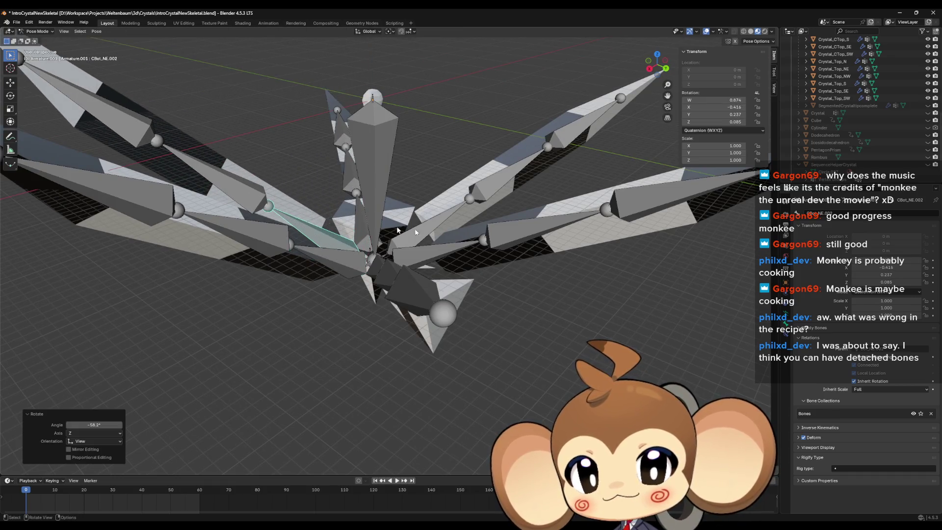
mouse_move(427, 171)
mouse_down()
mouse_move(423, 186)
mouse_move(436, 205)
mouse_move(405, 241)
mouse_move(446, 220)
mouse_up()
click(445, 162)
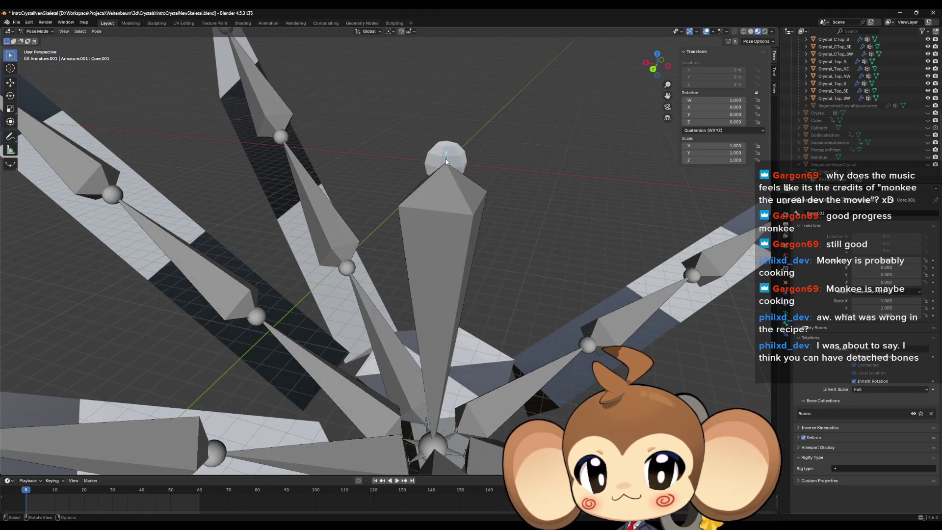
Clear the BottomCenter bone's rotation and hide it
key(r)
key(Escape)
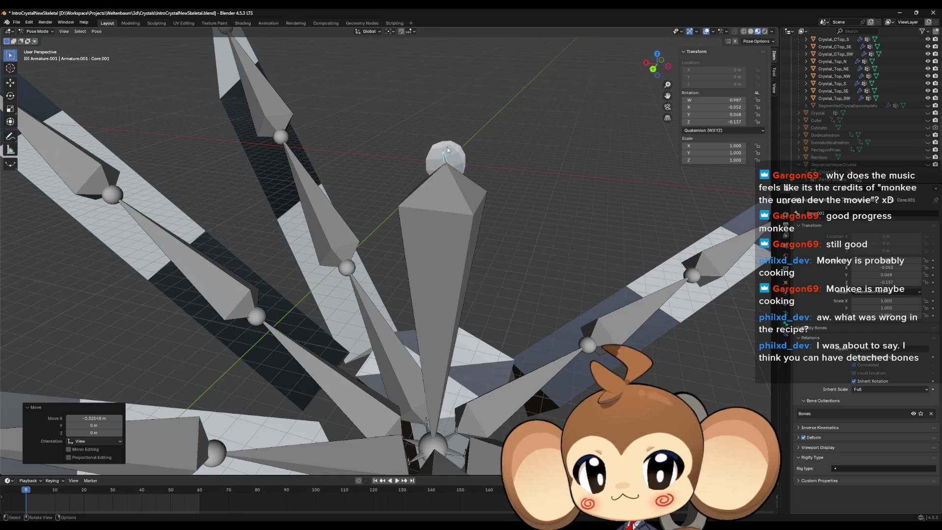
click(450, 177)
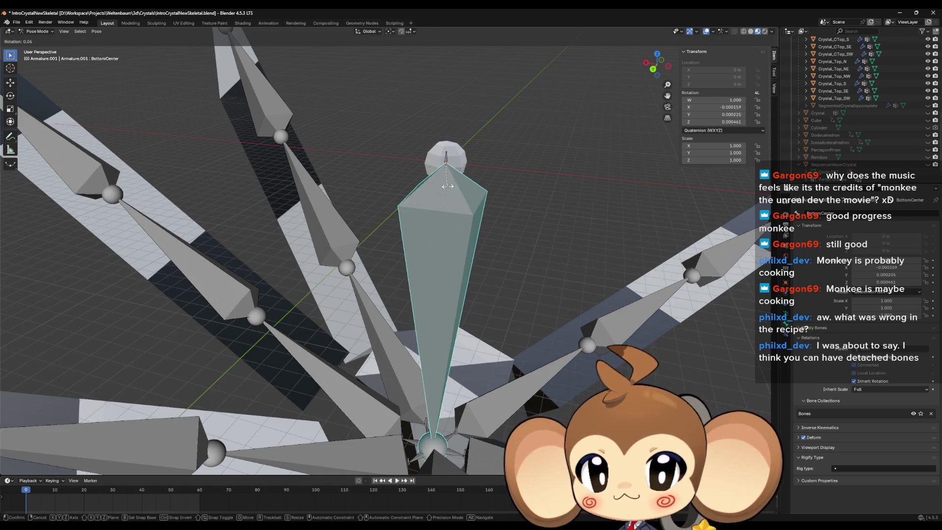
key(r)
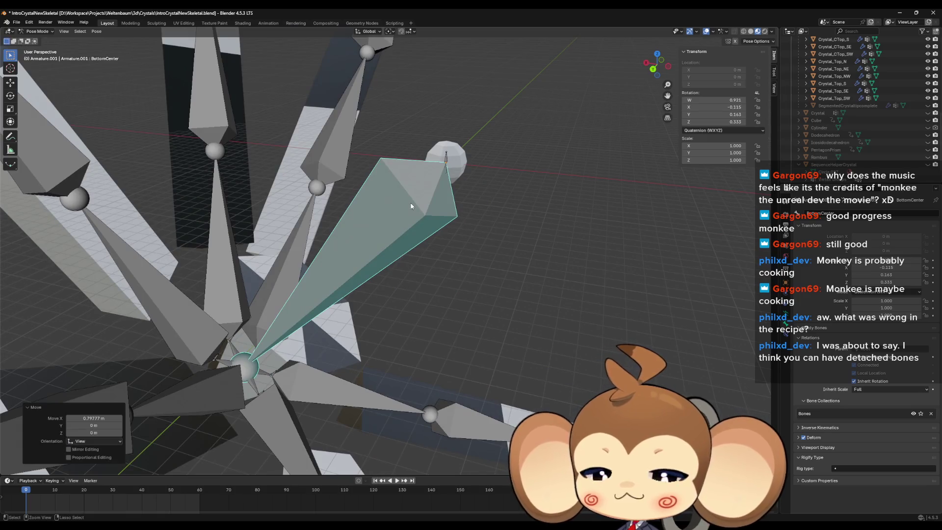
key(alt+r)
key(h)
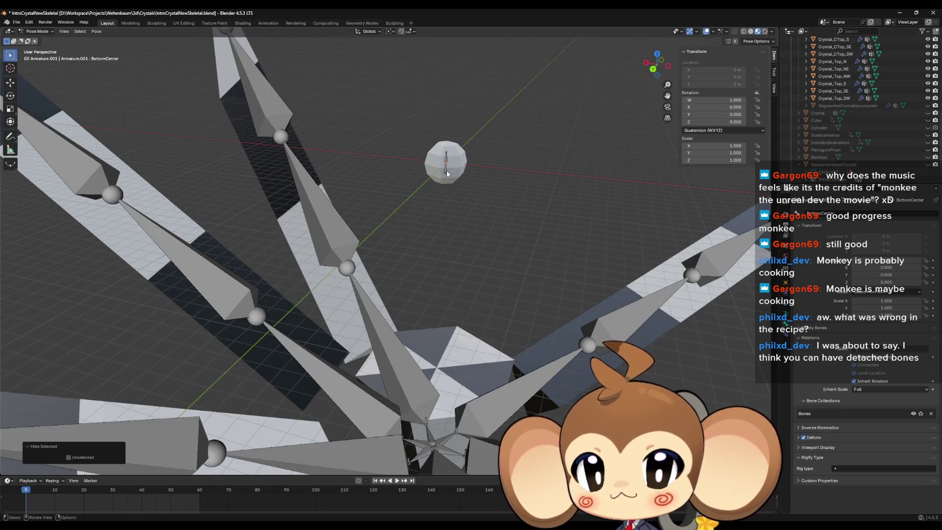
Try moving the Root bone, then undo the whole-armature move
click(448, 174)
key(g)
click(447, 191)
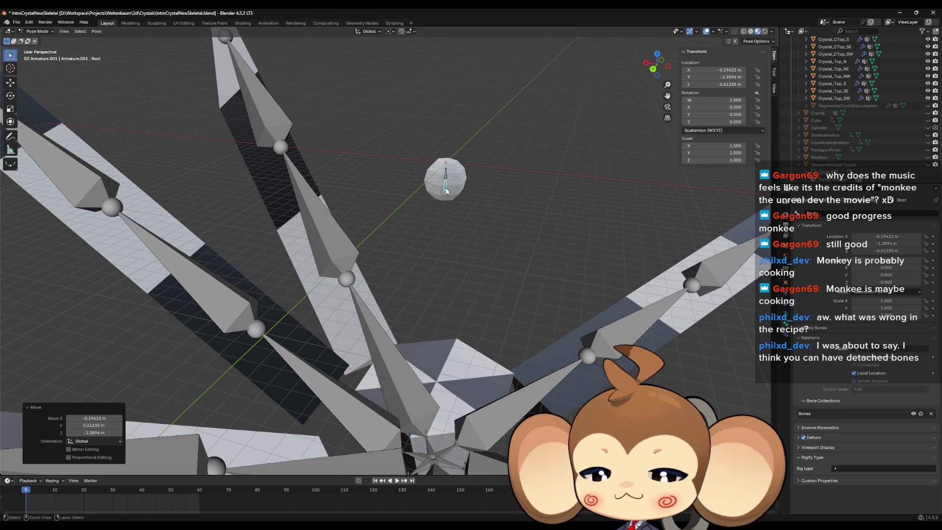
key(ctrl+z)
Rotate the Core.001 bone to a new angle
click(447, 162)
key(r)
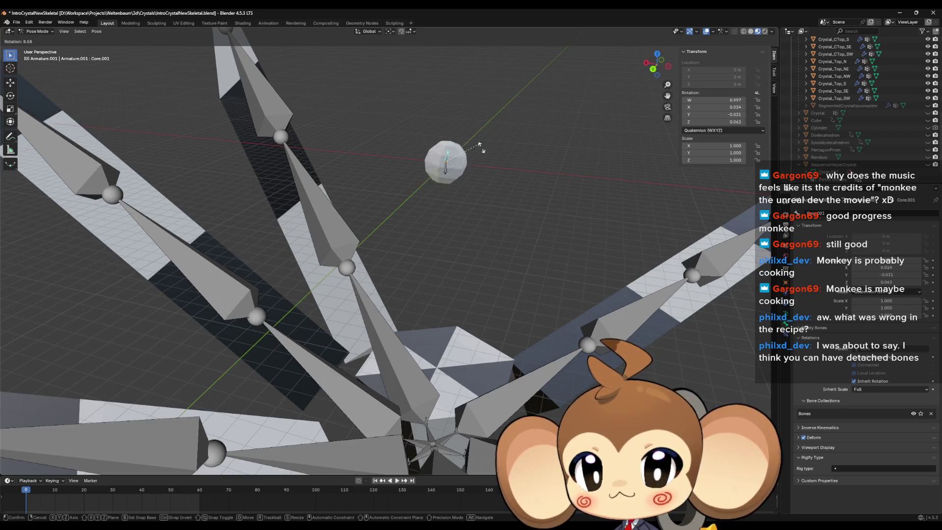
click(474, 188)
scroll(559, 229, up, 4)
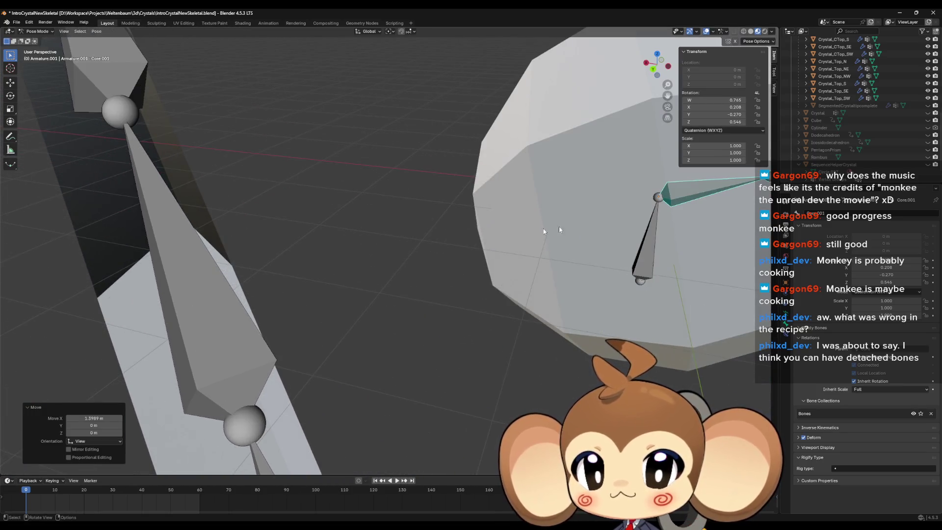
Pick the Core bone among the overlapping bones inside the sphere and rotate it to a tilted pose
click(657, 198)
click(657, 197)
click(657, 198)
click(657, 197)
key(r)
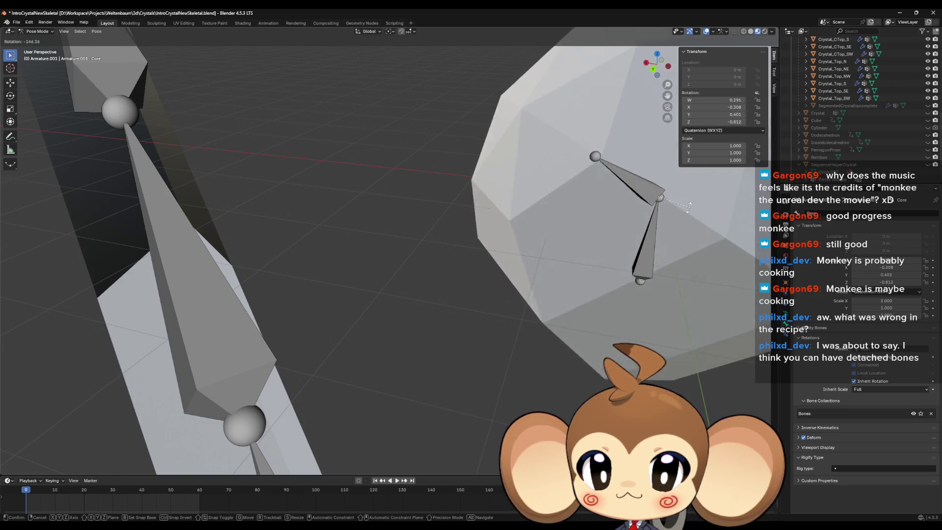
key(g)
click(702, 265)
key(KP_Decimal)
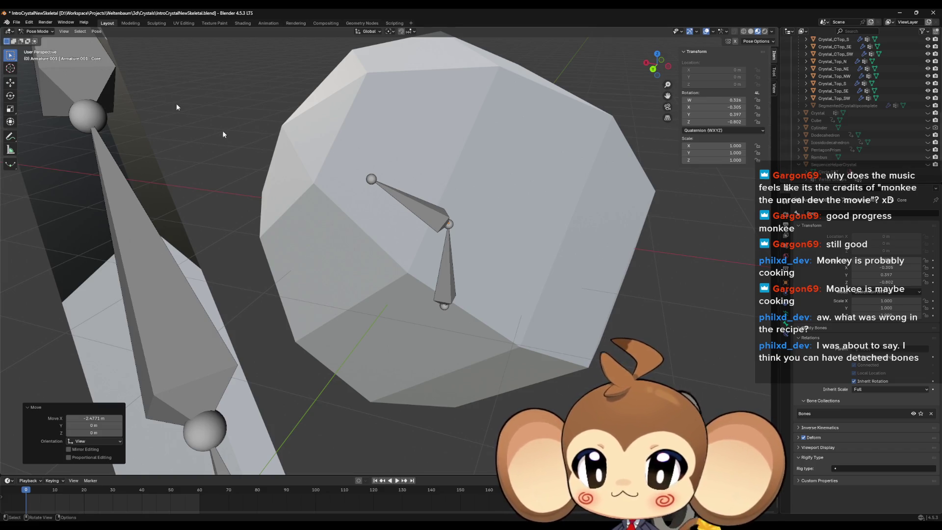
click(448, 273)
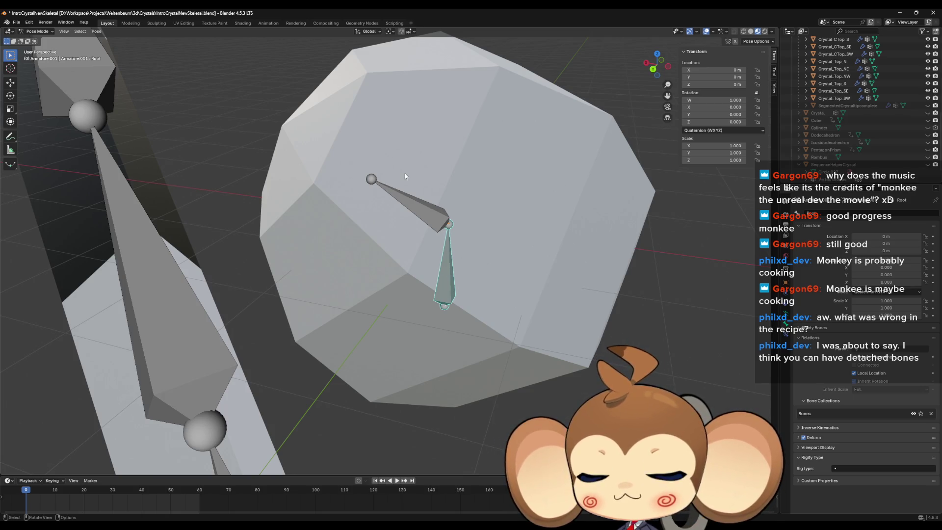
Frame all the remaining bones and switch the armature to Edit Mode
key(a)
key(m)
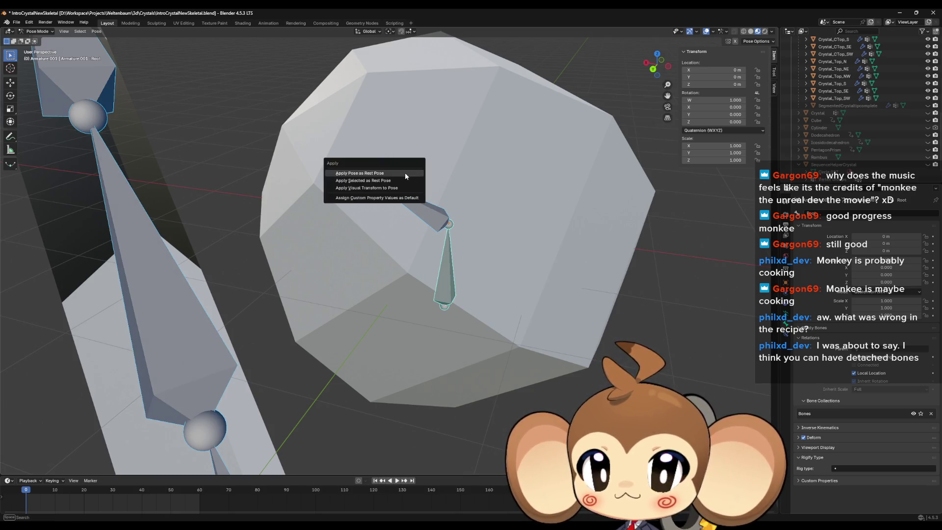
key(KP_Decimal)
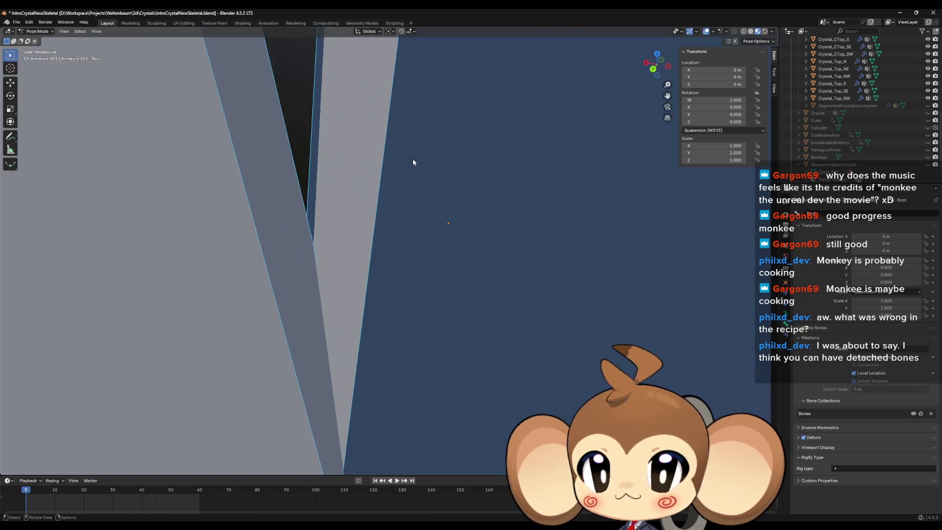
click(36, 32)
click(40, 49)
Hide the CTop_SW and CTop_NW bones, then zoom onto the CTop_NE.002 tip bone
scroll(467, 319, down, 6)
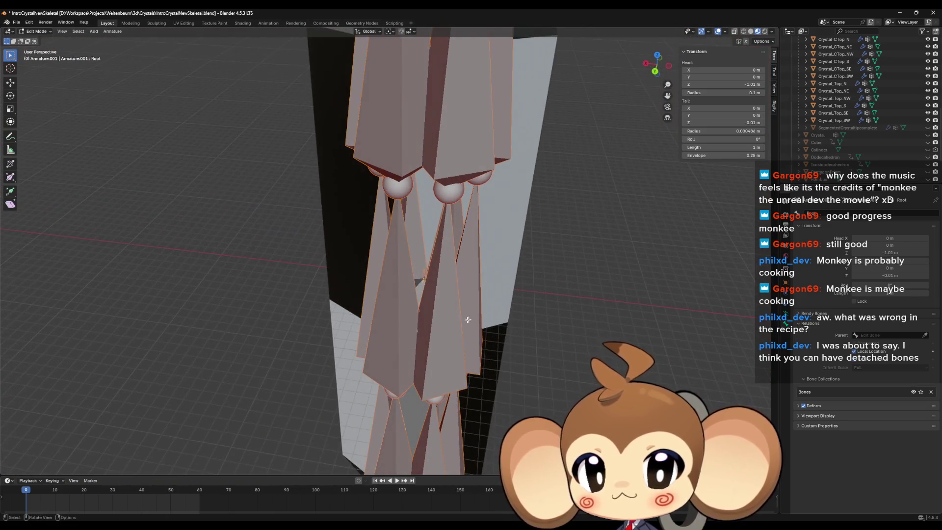
key(alt+a)
click(451, 321)
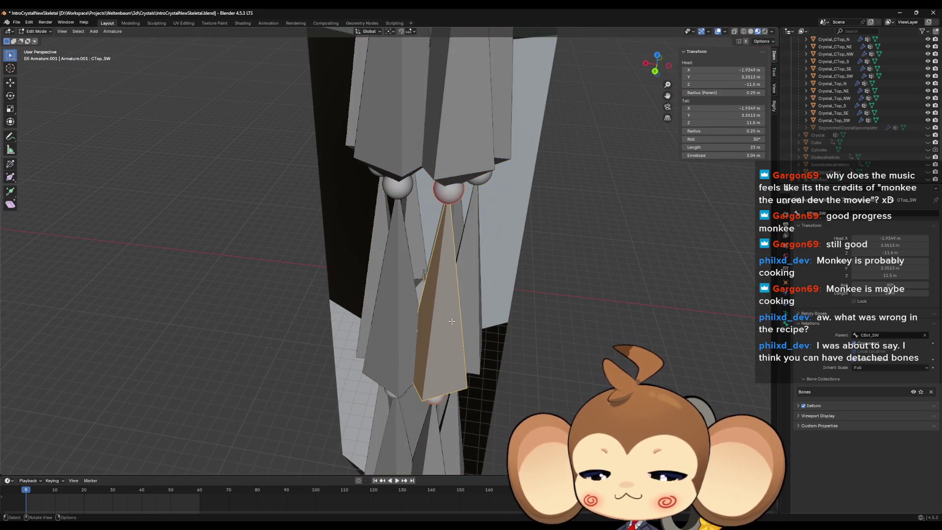
key(h)
click(483, 316)
key(h)
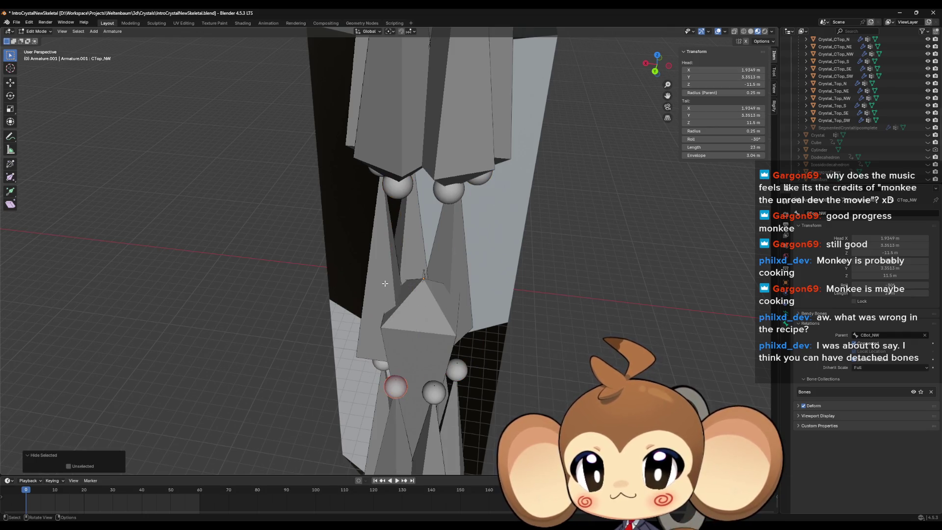
click(423, 276)
key(KP_Decimal)
mouse_move(499, 307)
mouse_down()
mouse_move(494, 280)
mouse_move(473, 355)
mouse_up()
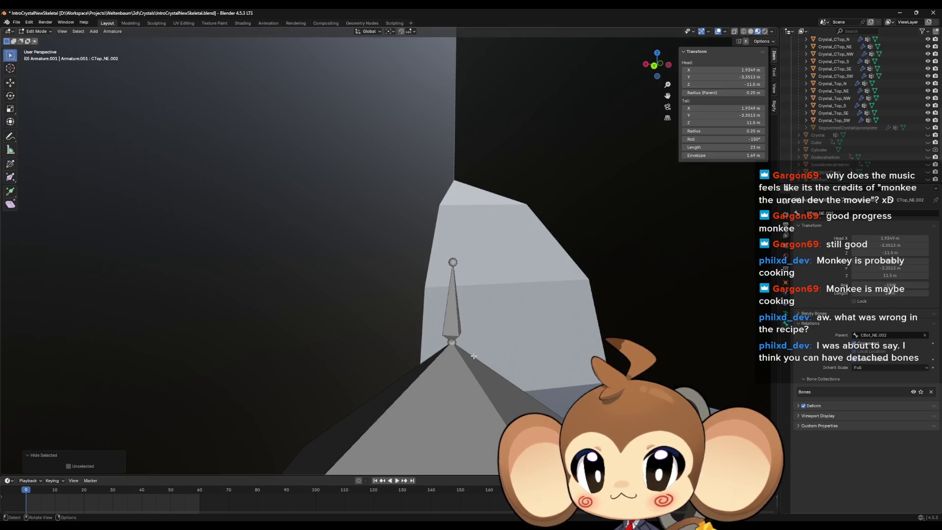
Hide BottomCenter and the bones covering the tiny Core bone, then select Core
click(453, 342)
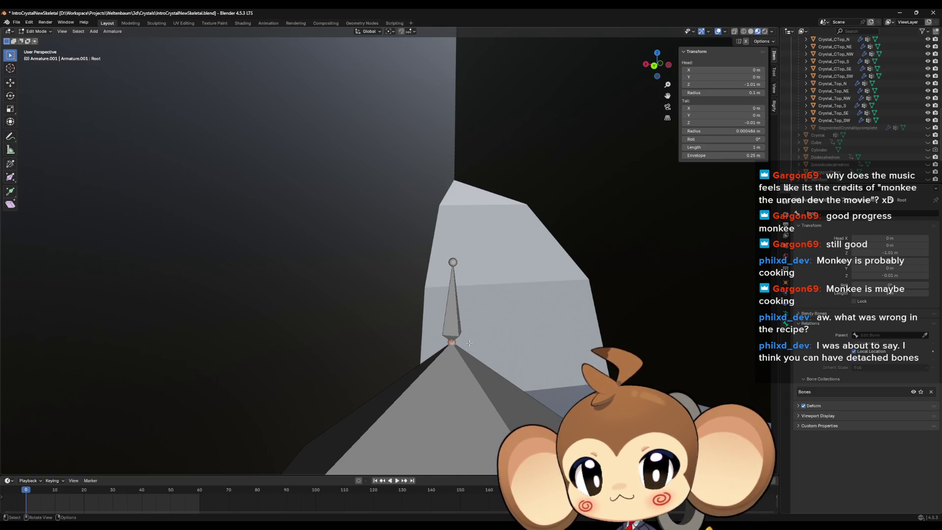
click(479, 357)
key(KP_Decimal)
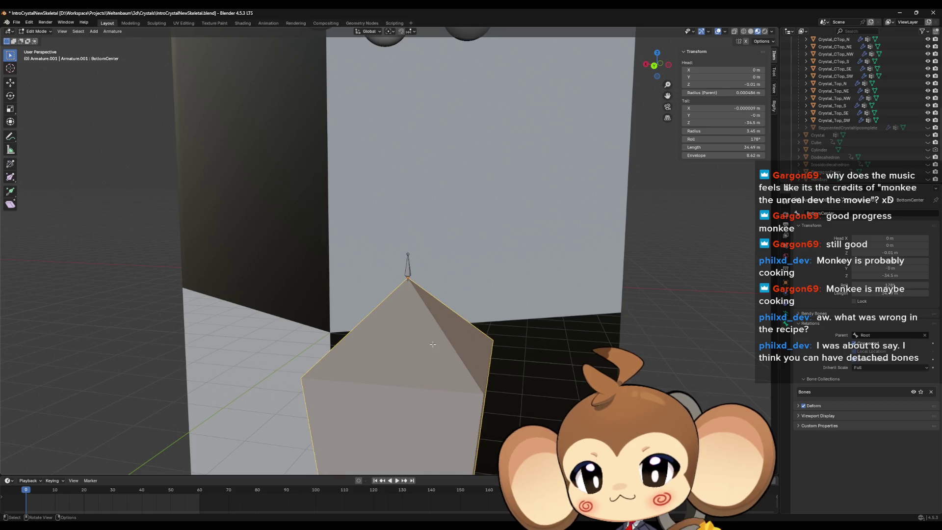
key(h)
key(KP_Decimal)
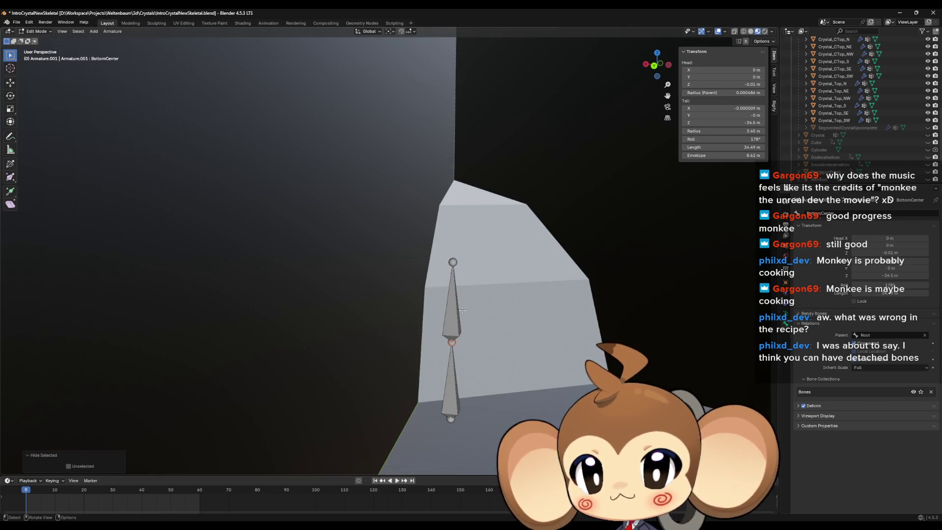
click(459, 314)
key(h)
click(452, 342)
key(h)
click(452, 341)
Orbit around the Core joint, then reveal all hidden bones and shards
drag(486, 343, 611, 320)
scroll(611, 320, down, 4)
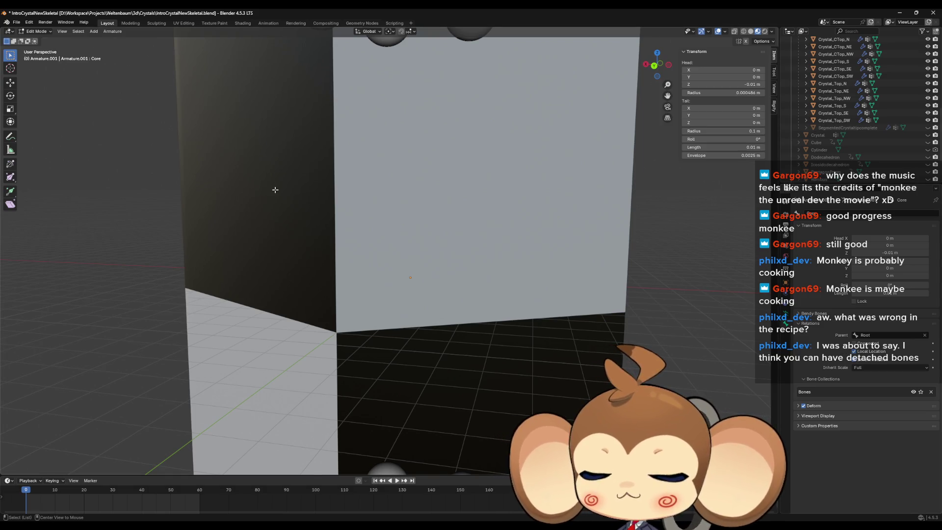
key(alt+h)
In Pose Mode, swing the CTop_SW chain and another bottom chain out of the crystal
click(39, 55)
click(443, 320)
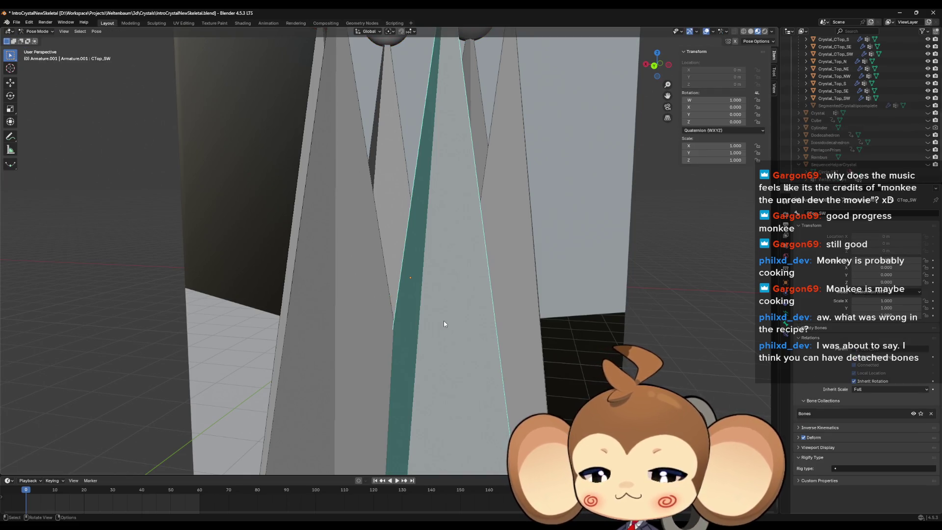
scroll(444, 320, down, 10)
drag(459, 296, 427, 289)
key(g)
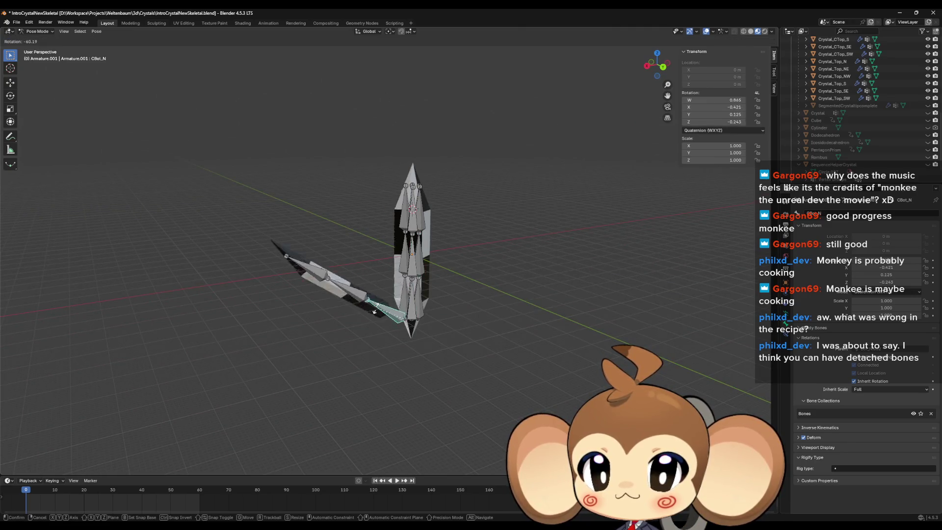
click(348, 302)
click(401, 306)
key(g)
click(348, 302)
drag(347, 302, 373, 304)
Move the CBot_NW, CBot_SW and CBot_S chains out of the crystal
click(393, 314)
key(g)
click(480, 330)
click(425, 301)
key(g)
click(462, 311)
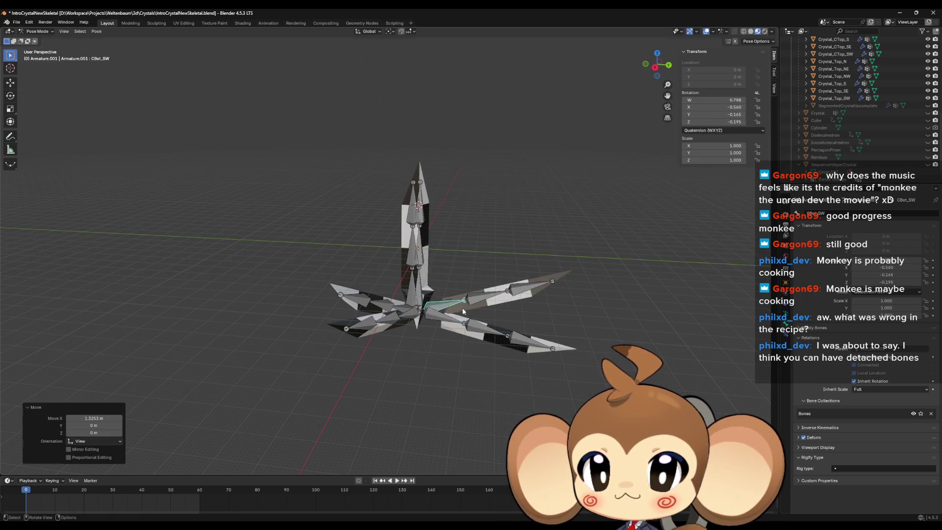
drag(411, 295, 392, 304)
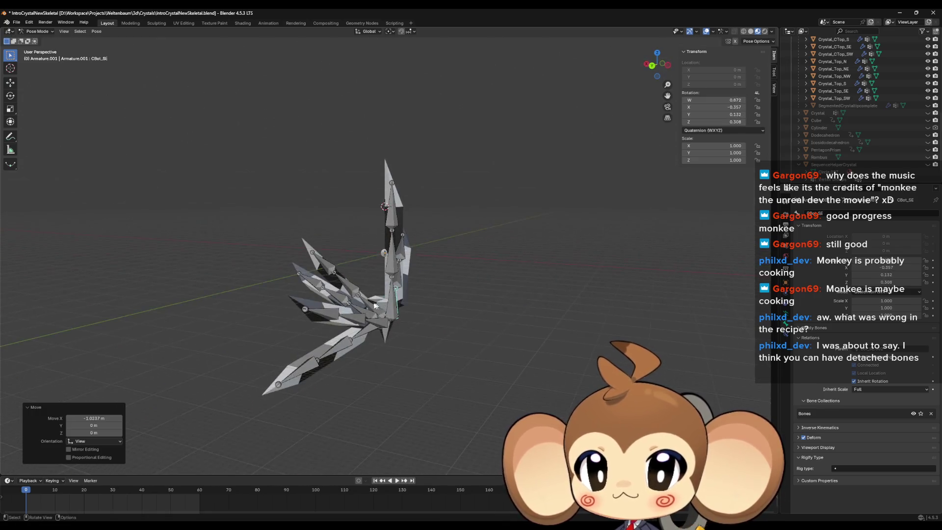
click(392, 304)
key(g)
click(472, 321)
Pull the Core bone to a new spot and test-rotate Core.001, cancelling the rotation
scroll(472, 321, up, 6)
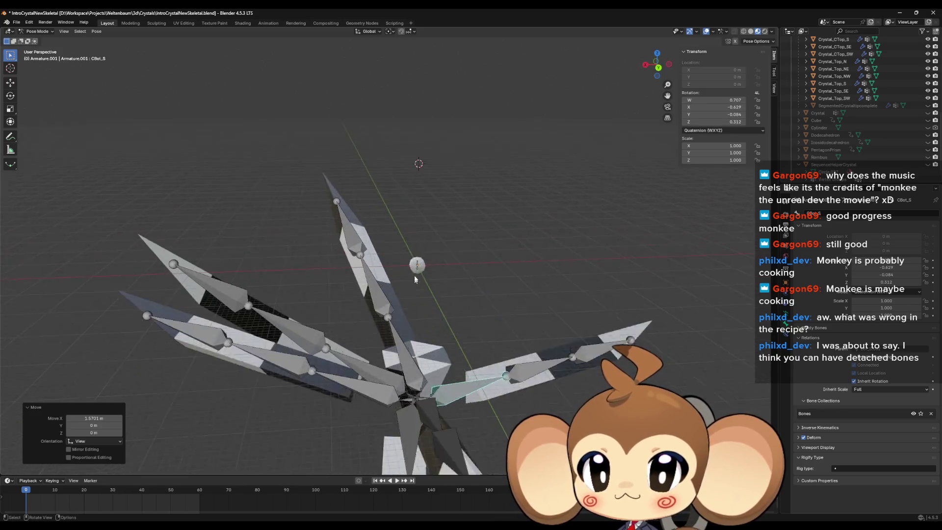
click(458, 298)
scroll(466, 275, up, 5)
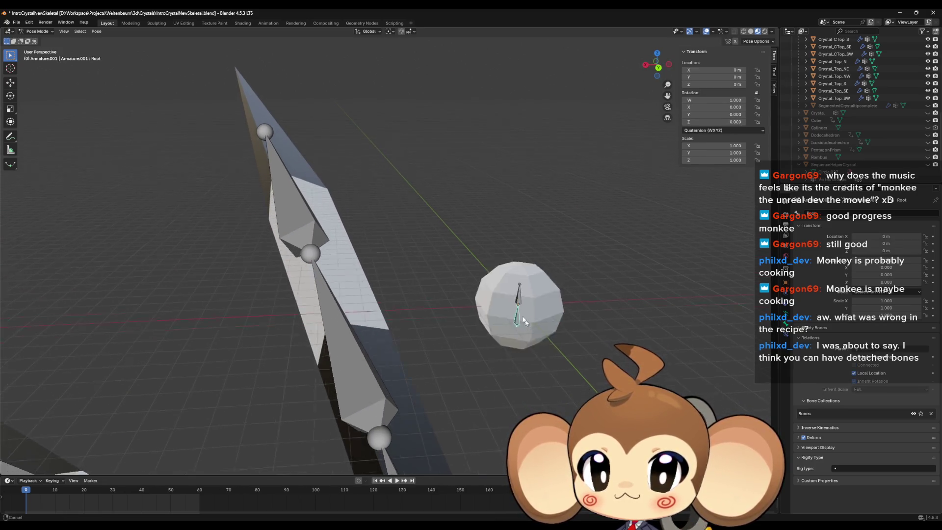
scroll(460, 244, down, 5)
click(372, 250)
key(g)
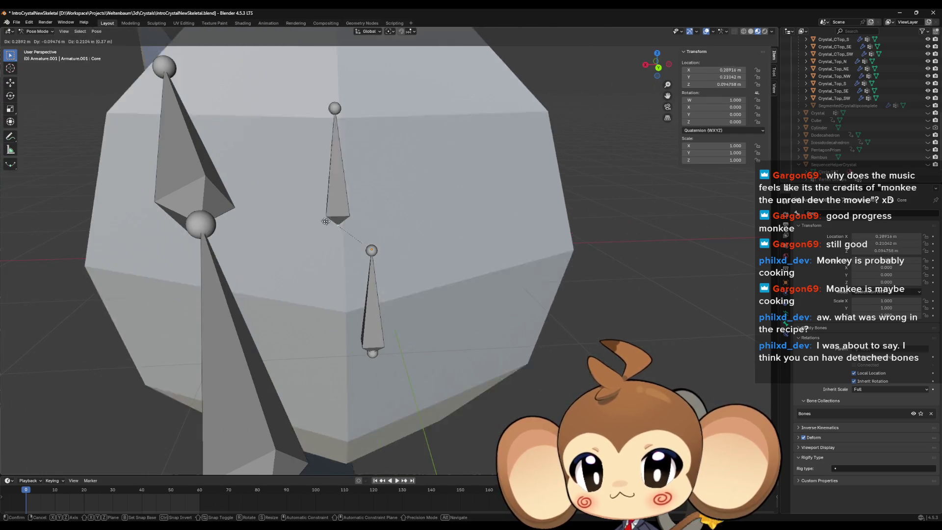
click(535, 185)
key(r)
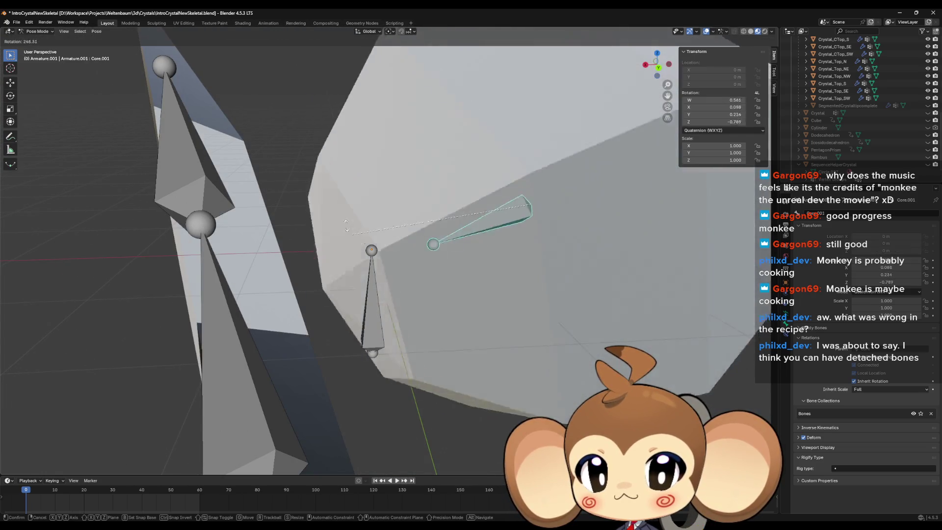
right_click(529, 166)
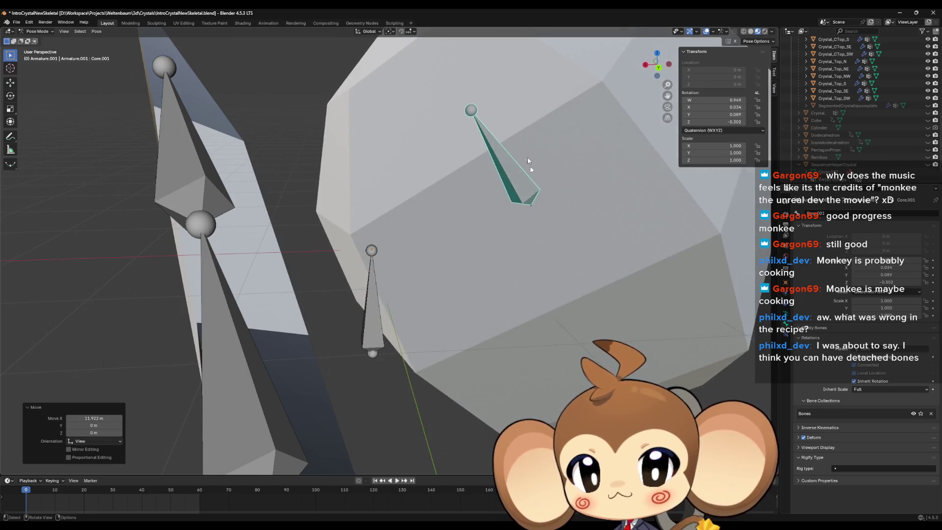
scroll(516, 271, down, 15)
scroll(514, 266, down, 3)
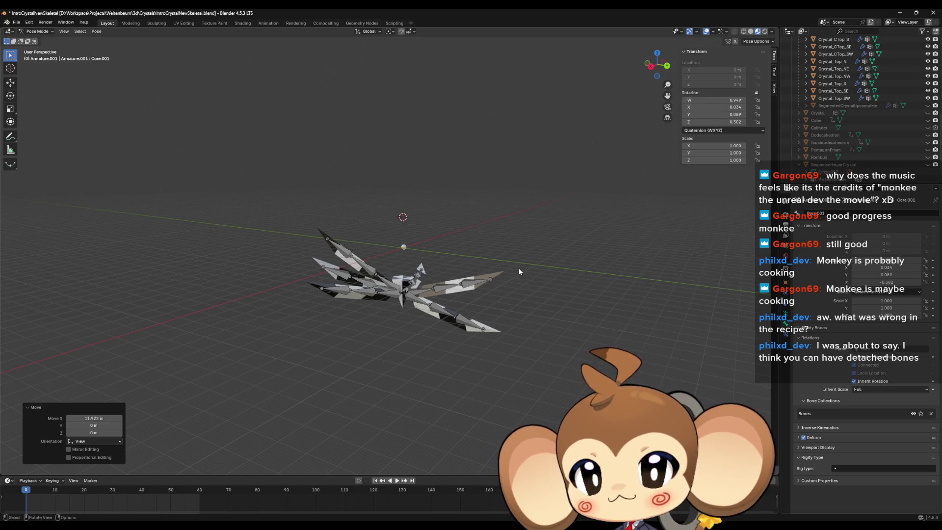
Clear every bone's rotation back to rest and frame the whole armature
key(a)
key(alt+r)
key(alt+a)
key(Home)
mouse_move(534, 298)
mouse_down()
mouse_move(537, 247)
mouse_move(458, 348)
mouse_move(437, 346)
mouse_move(443, 382)
mouse_move(449, 345)
mouse_move(473, 358)
mouse_up()
scroll(420, 322, up, 3)
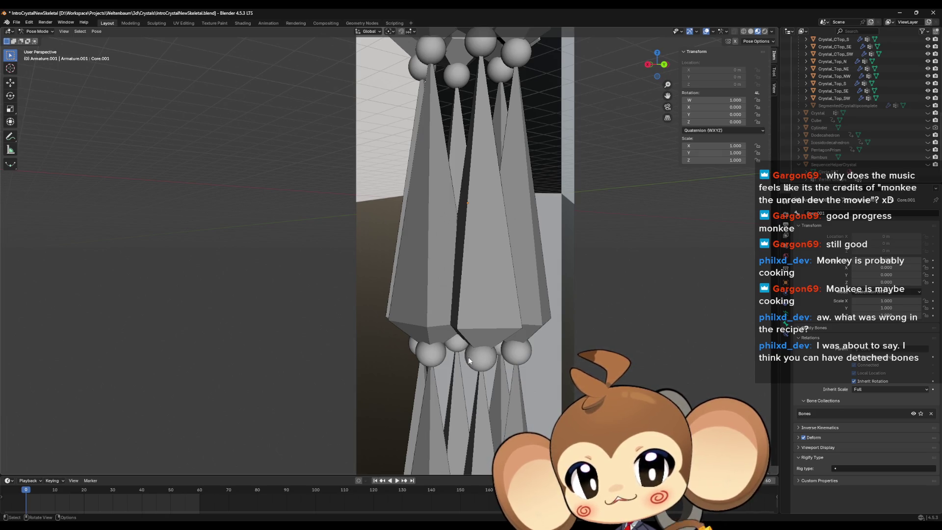
drag(468, 361, 500, 335)
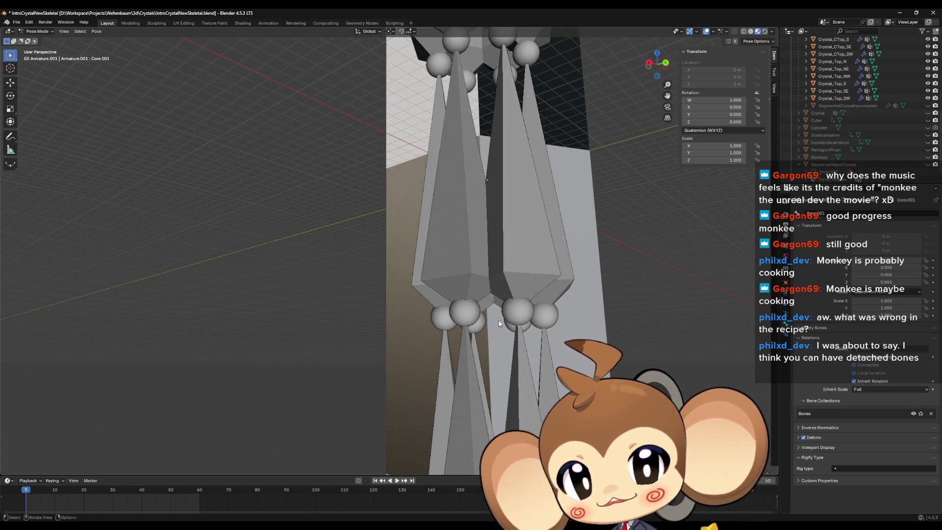
scroll(499, 320, down, 5)
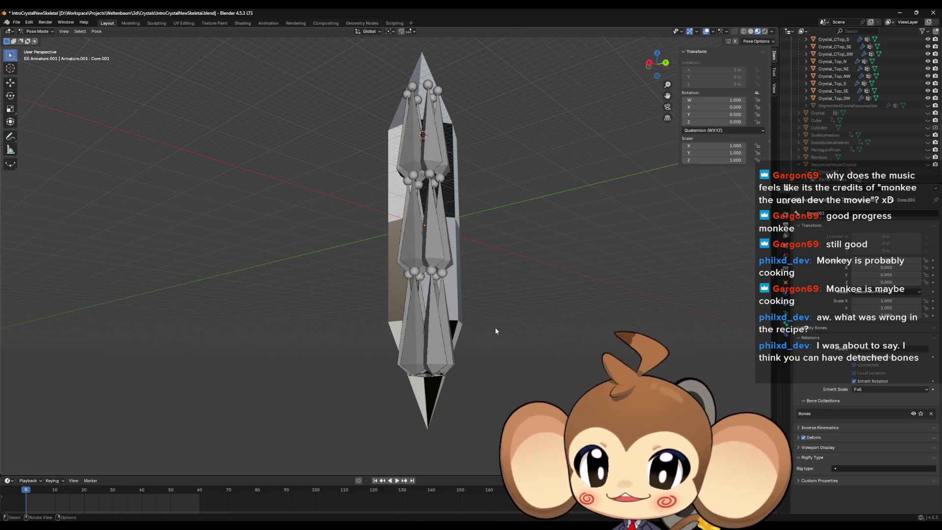
Test-rotate the CBot_N chain outward, then undo it back to rest
click(412, 324)
key(r)
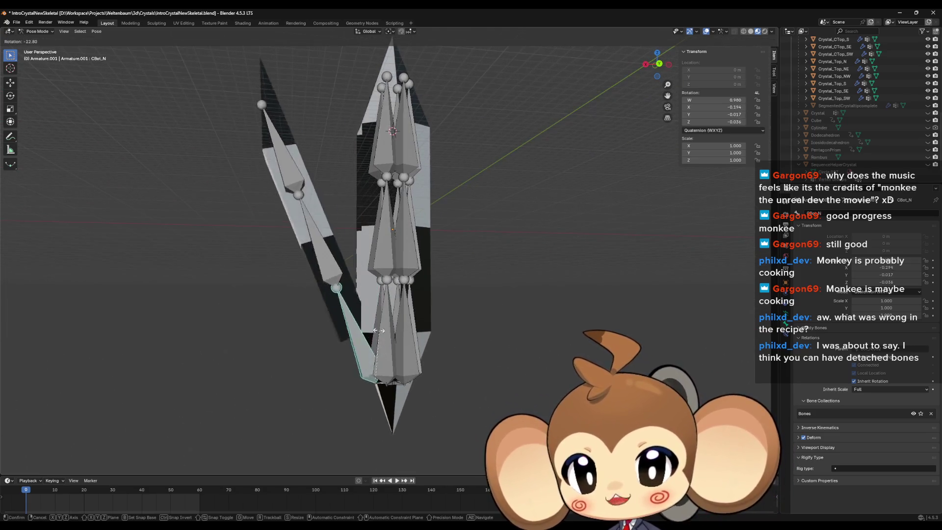
click(481, 405)
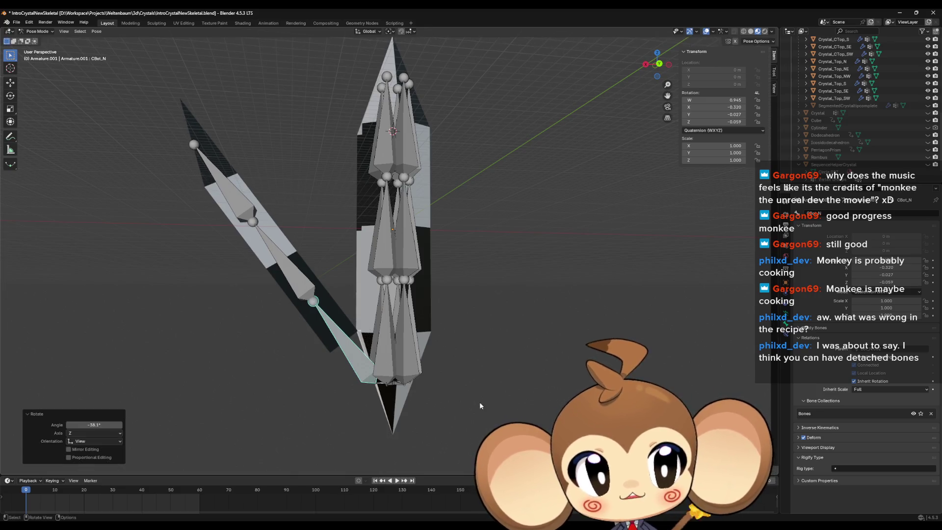
key(ctrl+z)
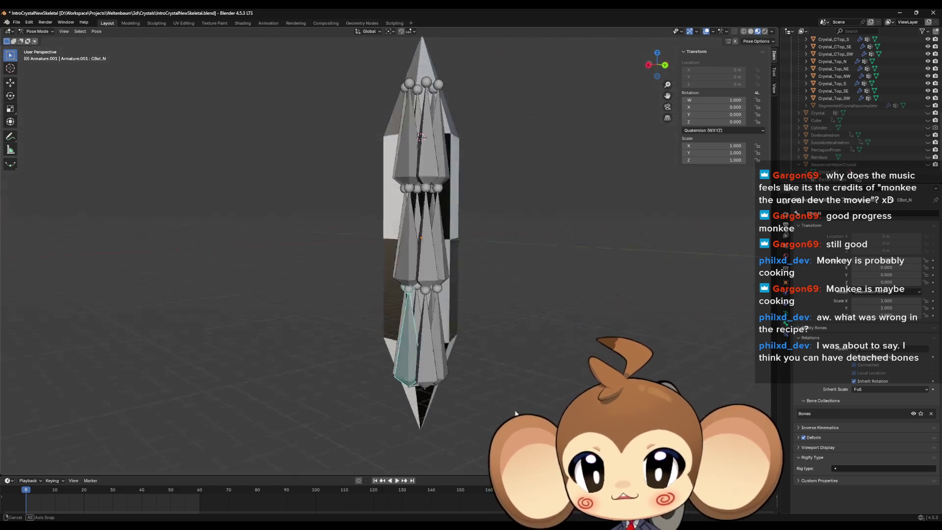
drag(515, 414, 520, 415)
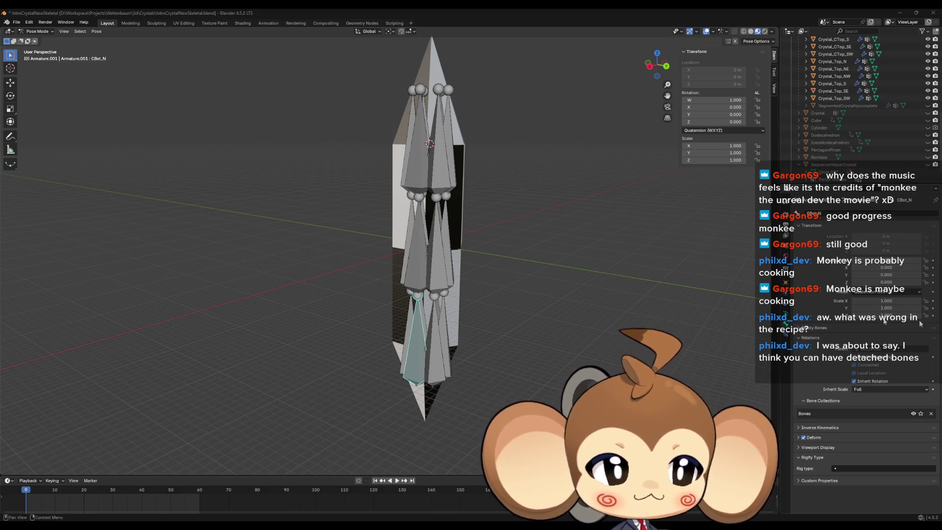
Clear the bone selection and expand Pose, Root, BottomCenter and Core in the Outliner
mouse_move(484, 243)
mouse_down()
mouse_move(459, 250)
mouse_move(486, 162)
mouse_move(515, 247)
mouse_move(491, 201)
mouse_move(475, 257)
mouse_move(529, 243)
mouse_up()
scroll(511, 301, up, 5)
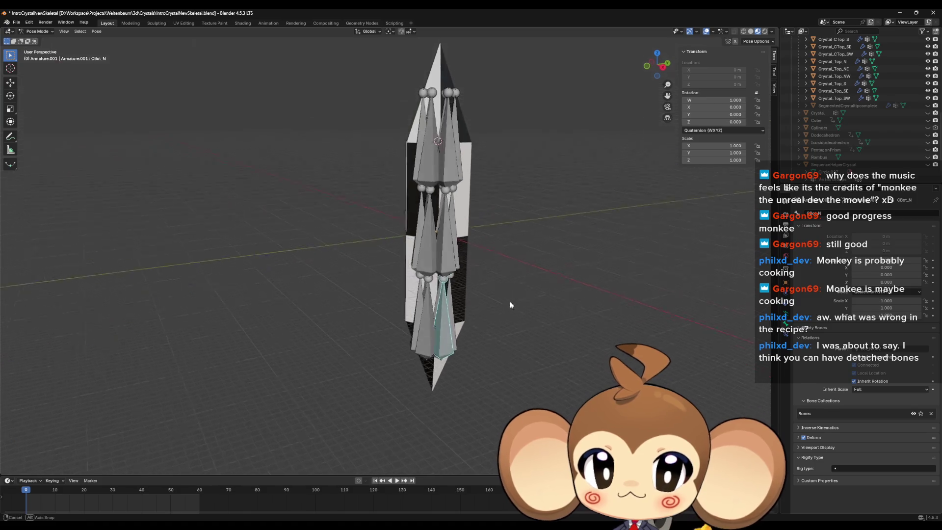
click(585, 303)
scroll(881, 163, up, 8)
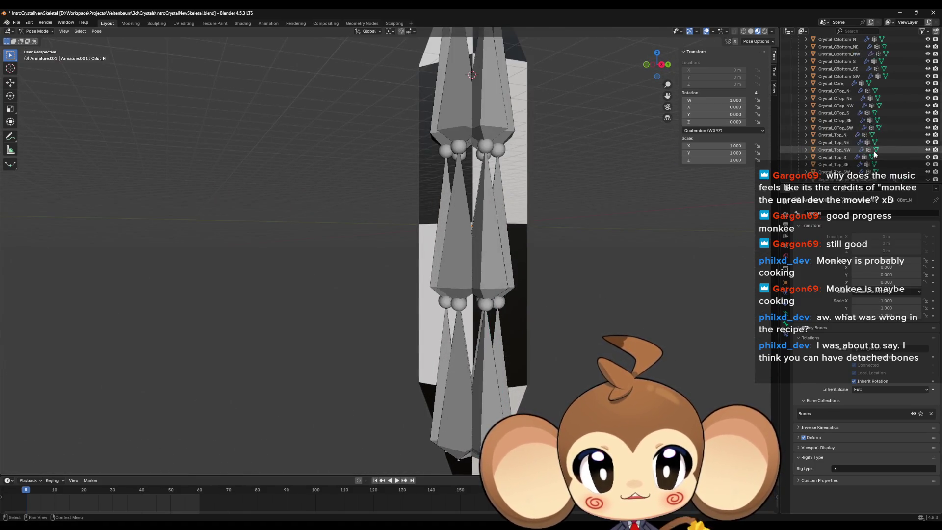
scroll(885, 148, up, 1)
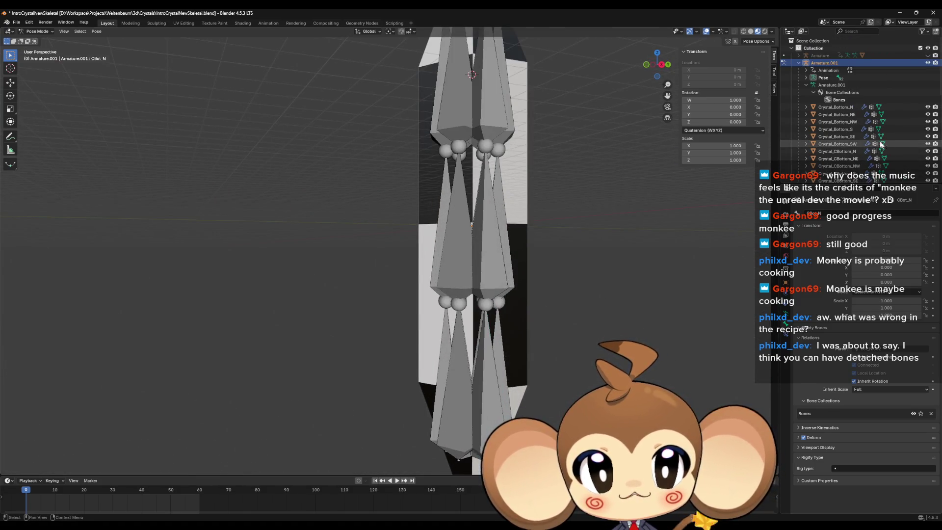
click(806, 77)
click(814, 85)
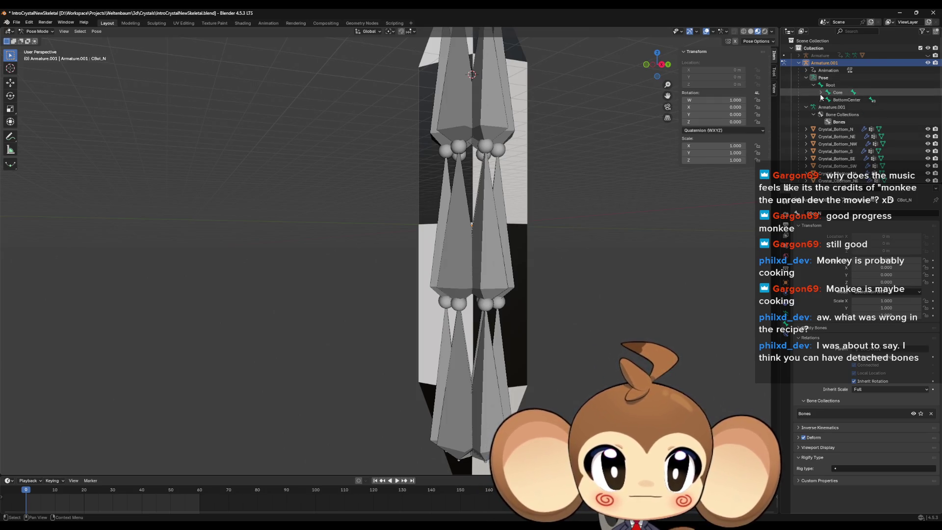
click(821, 100)
click(821, 92)
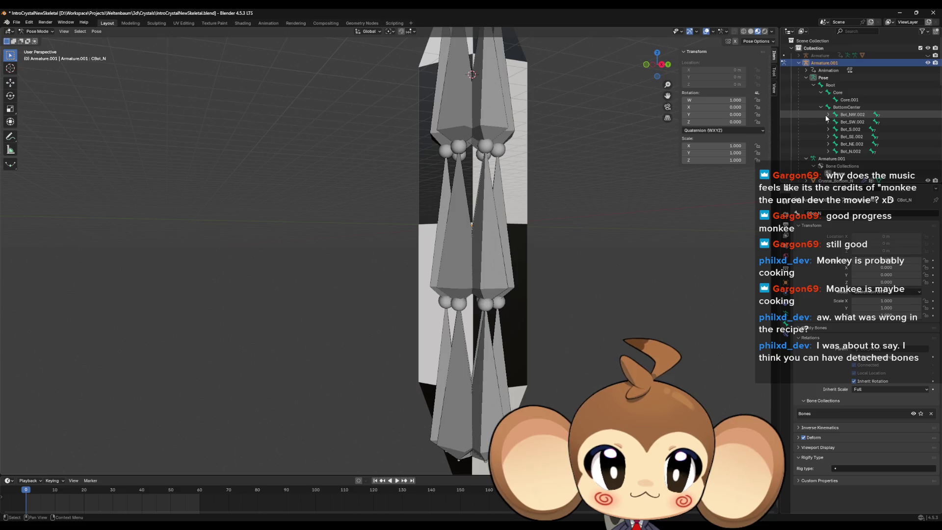
Expand the six Bot_*.002 bones (NW, SW, S, SE, NE, N) to list their children
click(828, 115)
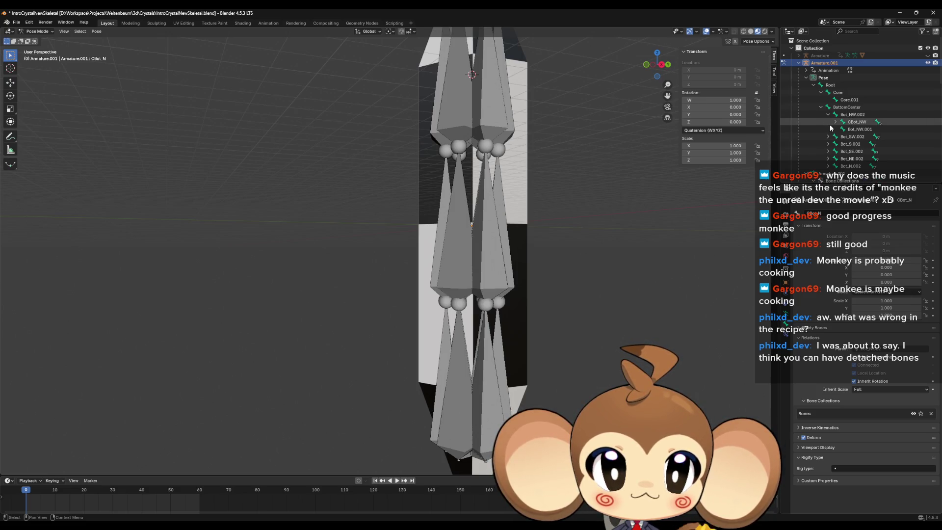
click(828, 136)
click(827, 159)
scroll(828, 158, down, 3)
click(828, 136)
click(828, 159)
click(828, 181)
scroll(821, 137, down, 2)
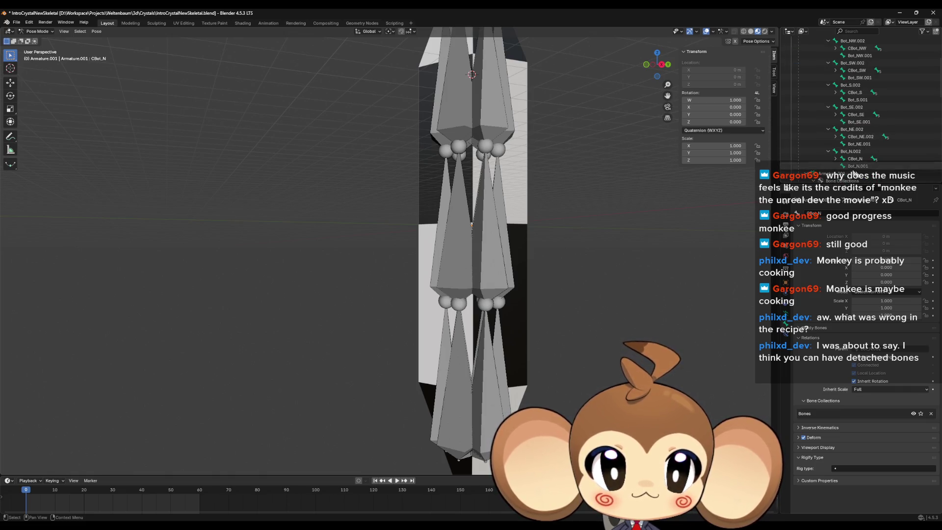
Select Bot_N.001, Bot_S.001, Bot_SW.001 and Bot_NW.001 in the Outliner
click(859, 166)
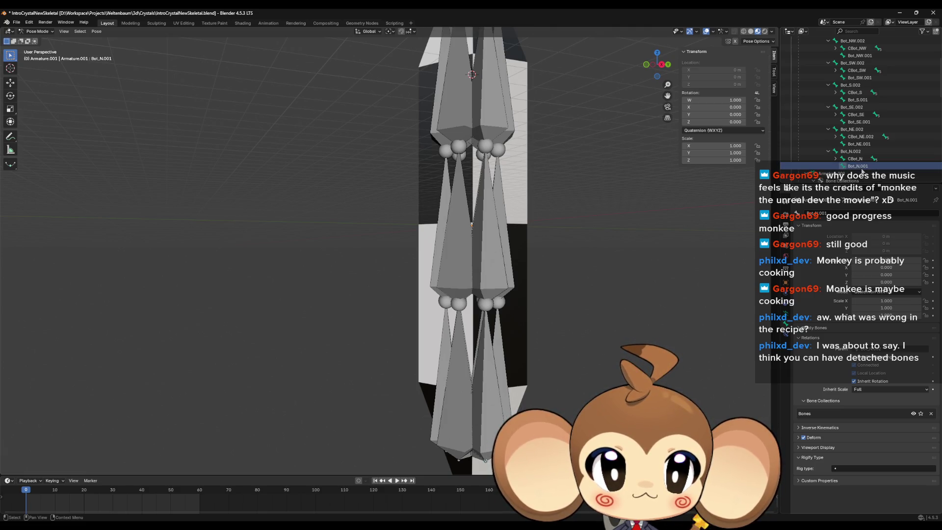
scroll(867, 122, up, 1)
click(866, 116)
click(859, 92)
click(860, 70)
scroll(873, 78, up, 2)
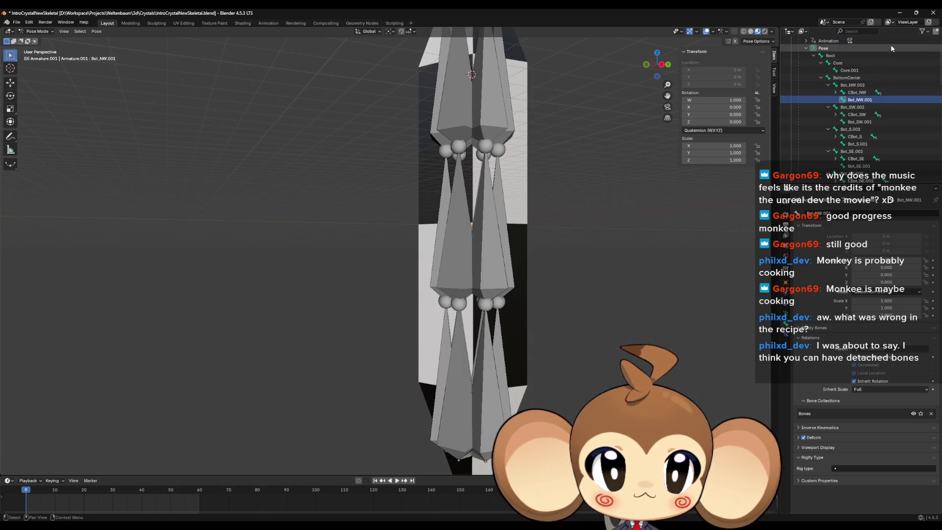
scroll(880, 88, down, 1)
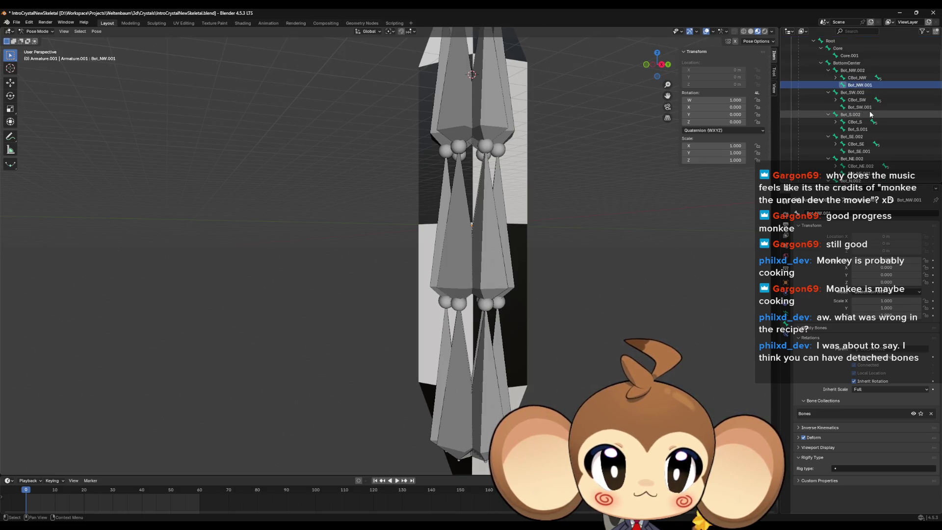
Expand CBot_NW, CTop_NW and Top_NW down to Top_NW.001
click(837, 78)
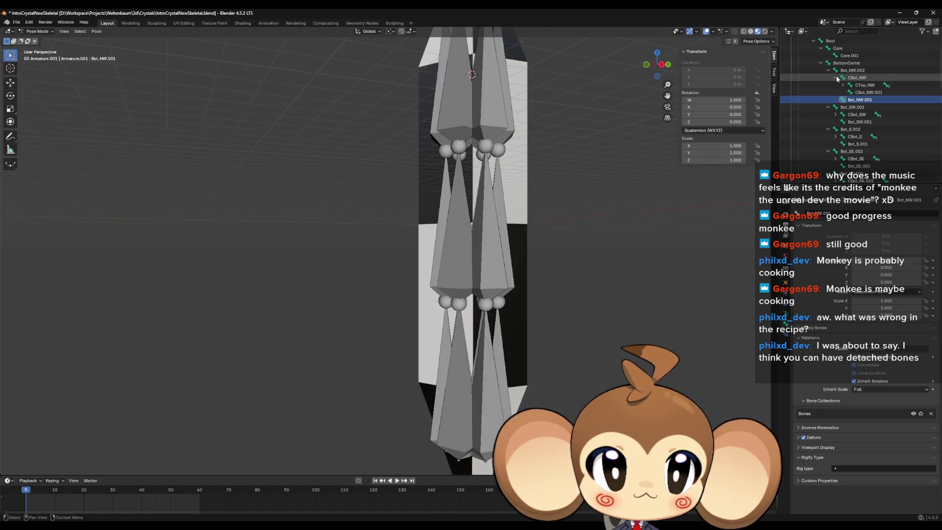
click(844, 85)
click(851, 100)
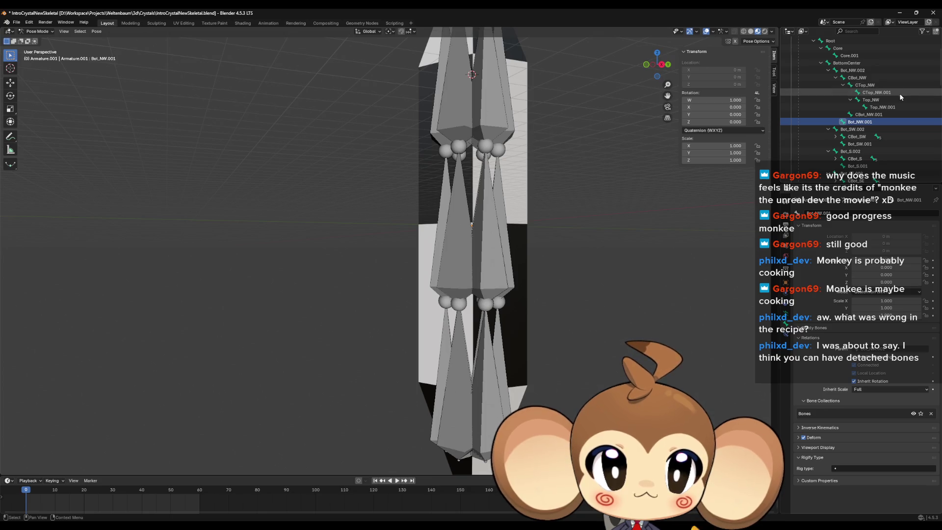
scroll(605, 231, down, 1)
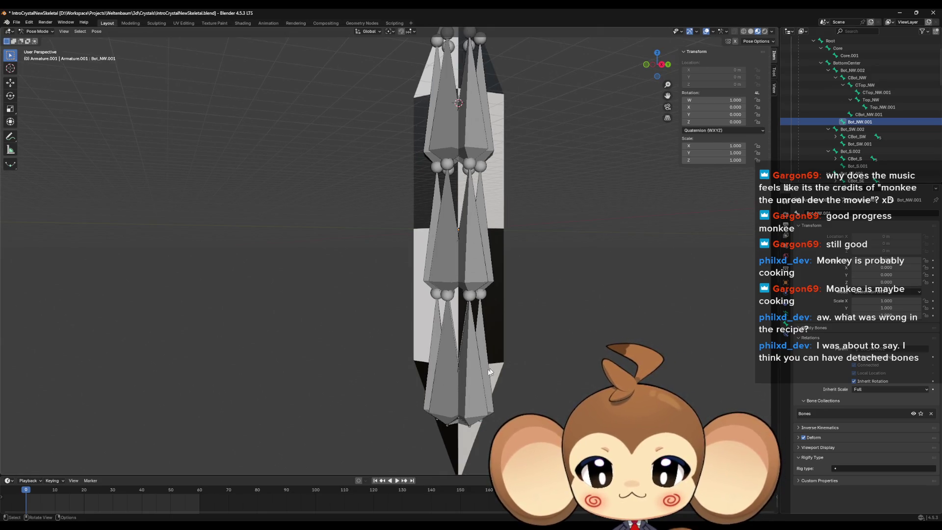
Select CBot_NE.002, then compare CBot_NW against BottomCenter on the crystal
click(451, 377)
scroll(867, 133, down, 4)
scroll(867, 137, up, 4)
mouse_move(540, 260)
mouse_down()
mouse_move(543, 289)
mouse_move(535, 286)
mouse_move(579, 294)
mouse_move(558, 289)
mouse_move(565, 295)
mouse_up()
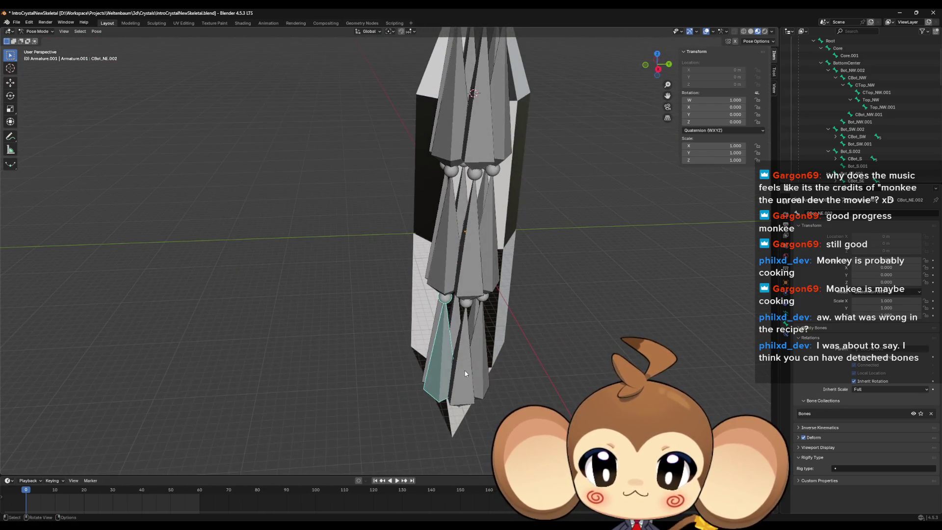
click(489, 367)
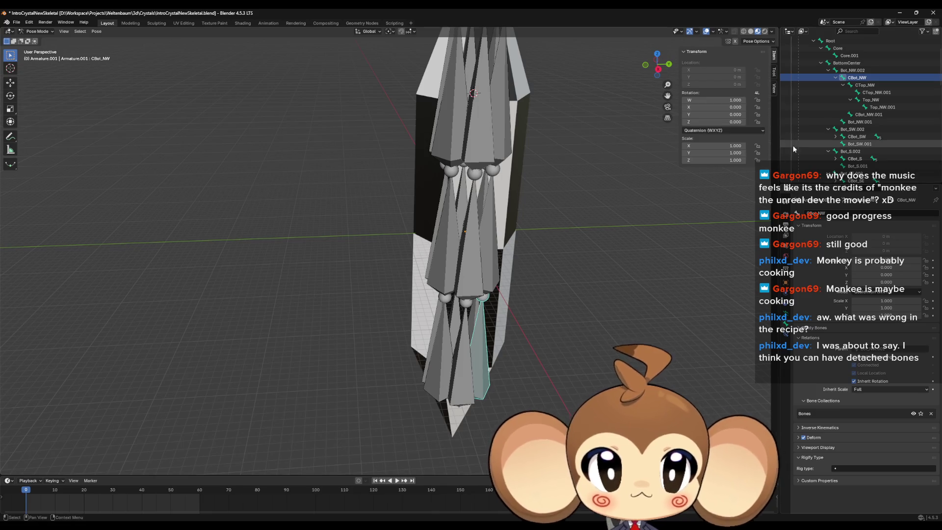
click(854, 63)
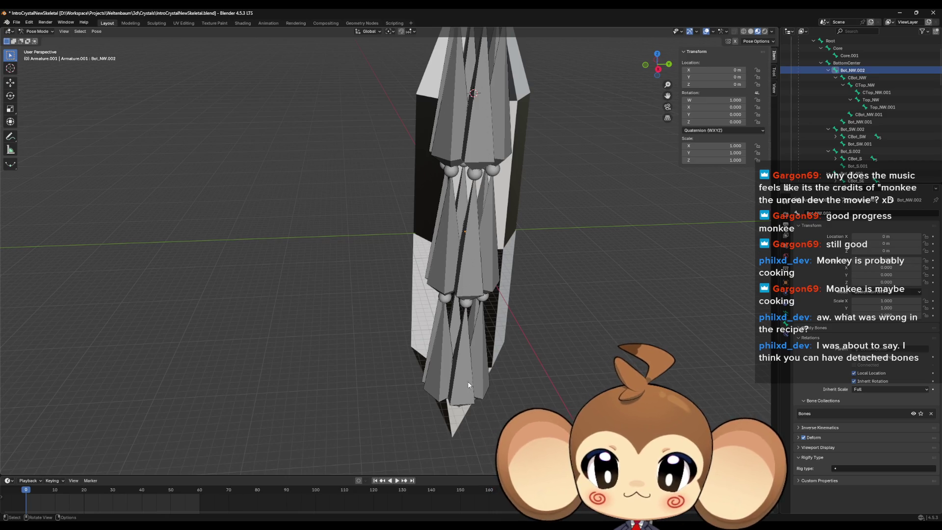
click(483, 378)
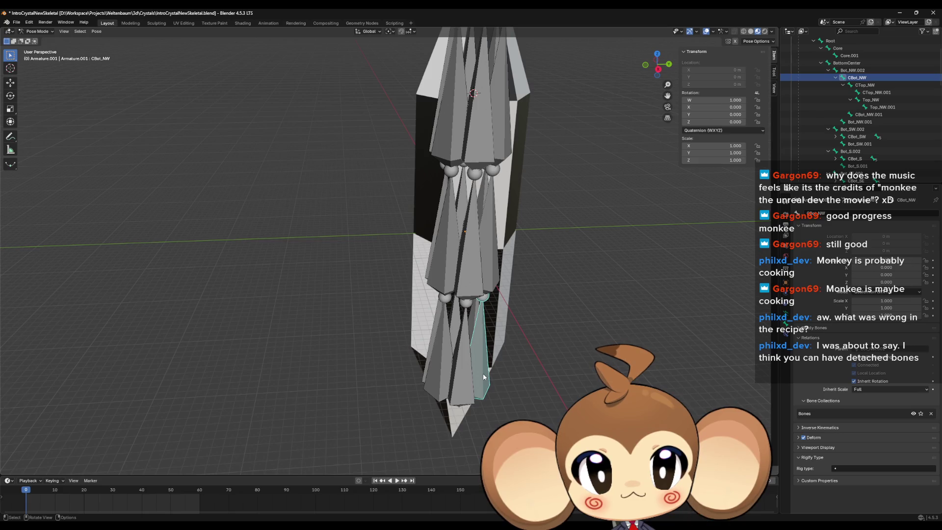
Check CTop_NW, Top_NW and CBot_NW in turn, then switch the armature to Edit Mode
click(491, 280)
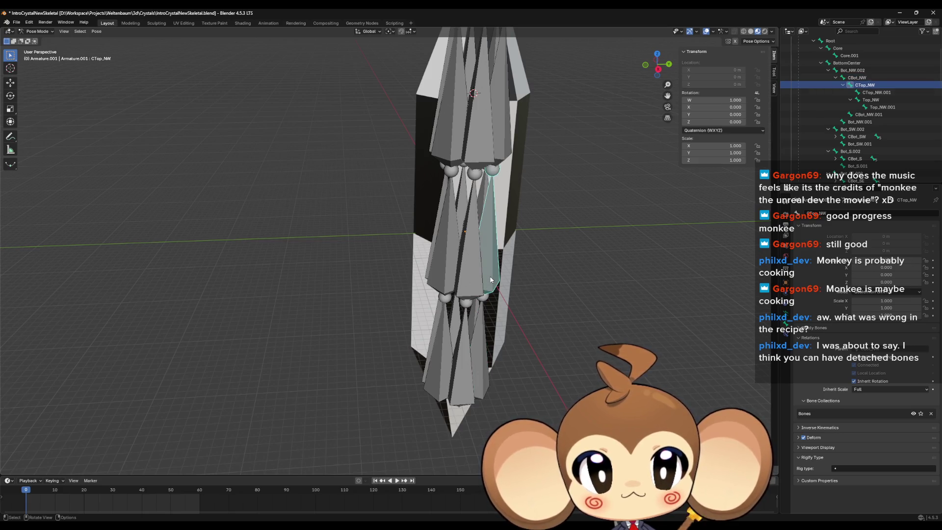
click(506, 146)
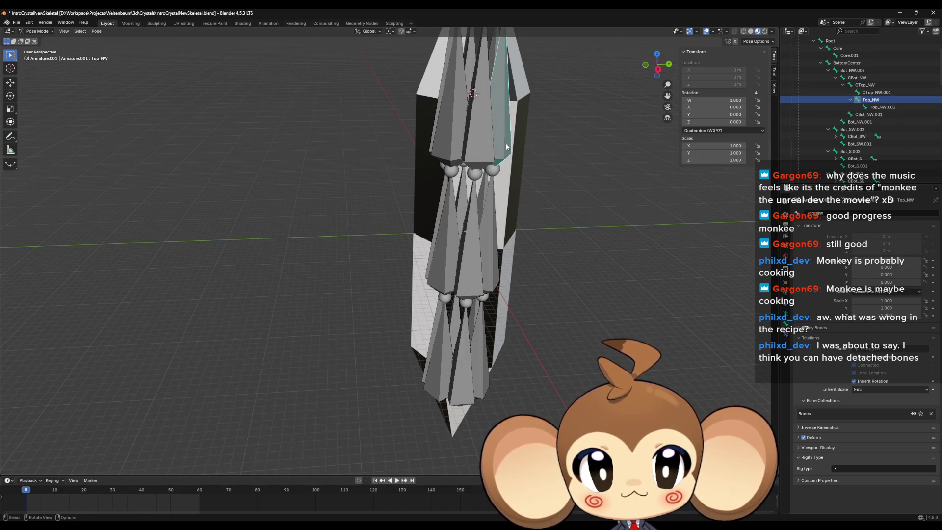
click(492, 205)
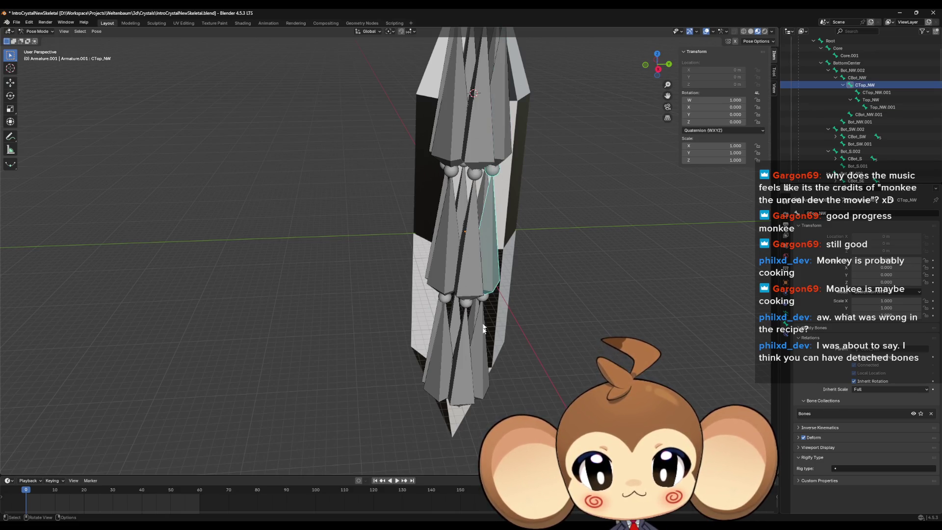
click(478, 344)
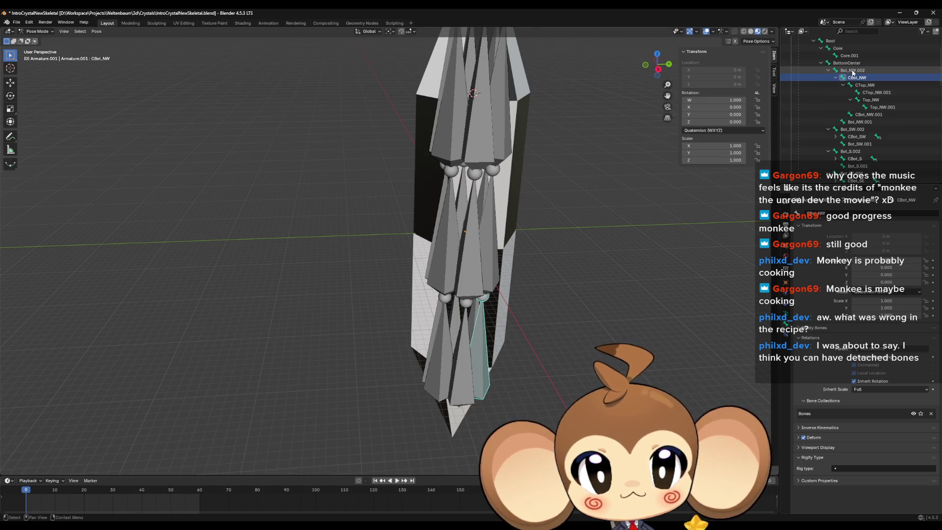
scroll(857, 74, up, 2)
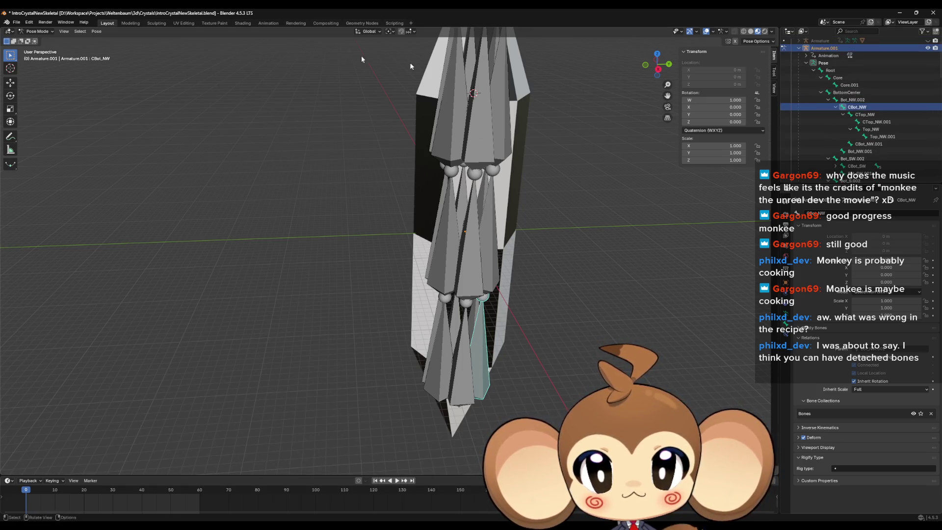
click(37, 31)
click(38, 48)
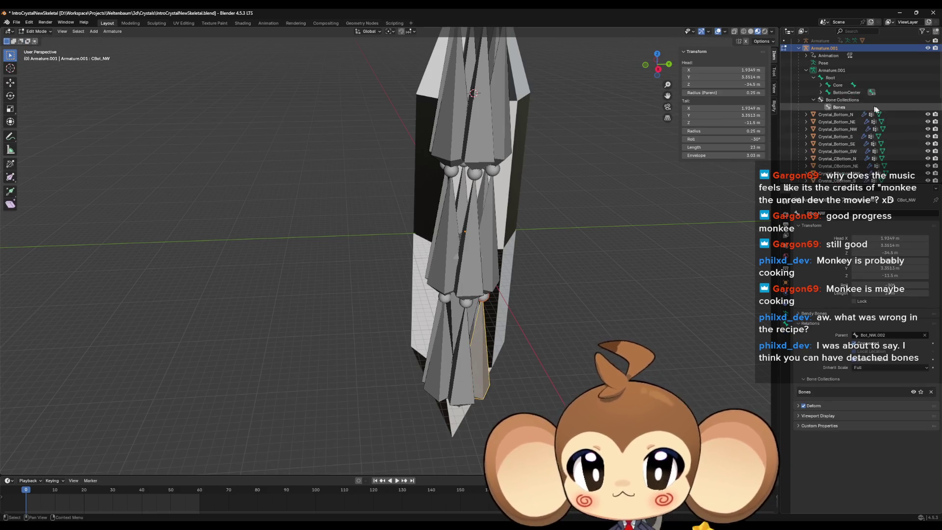
Expand BottomCenter, Core and the NW chain in the Outliner's edit-mode bone hierarchy
click(822, 92)
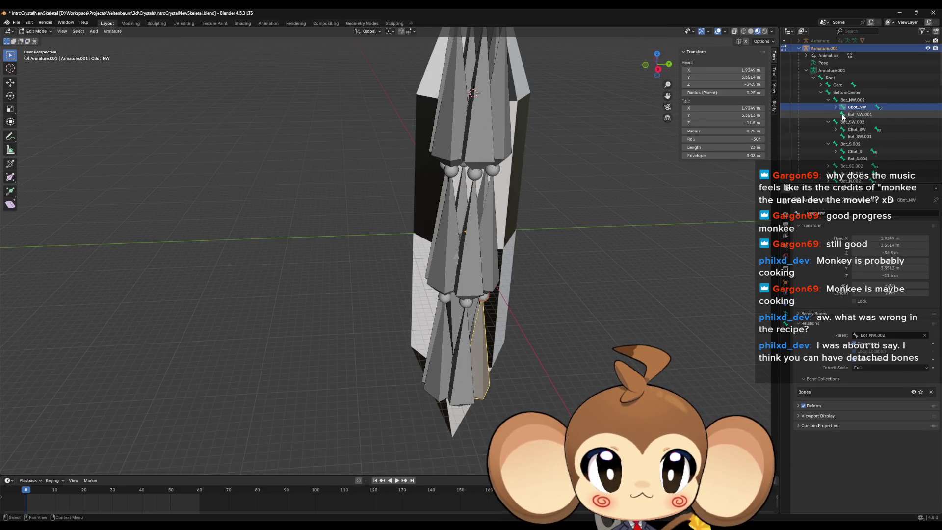
click(821, 85)
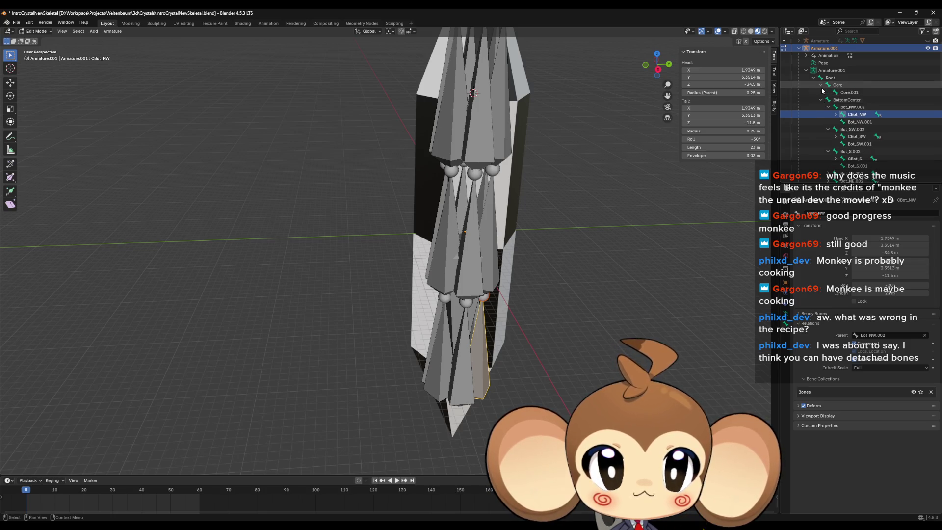
click(836, 100)
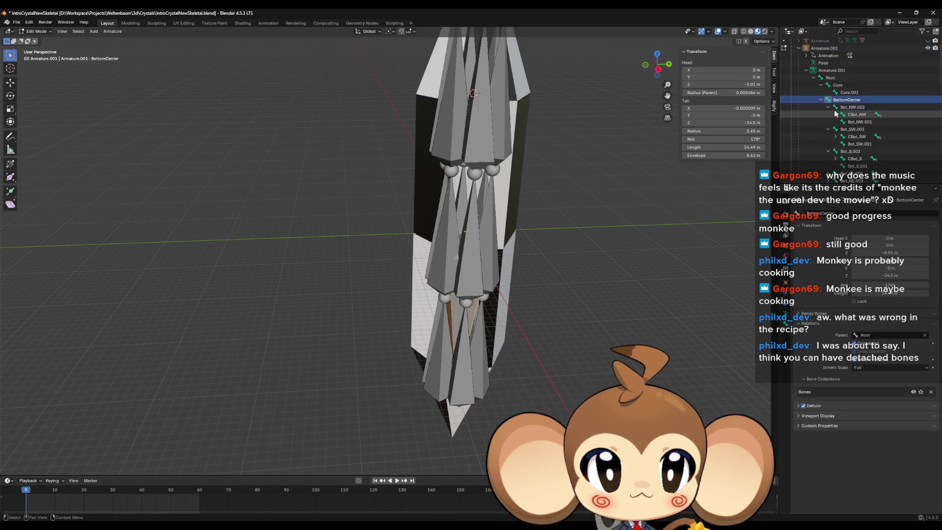
click(836, 115)
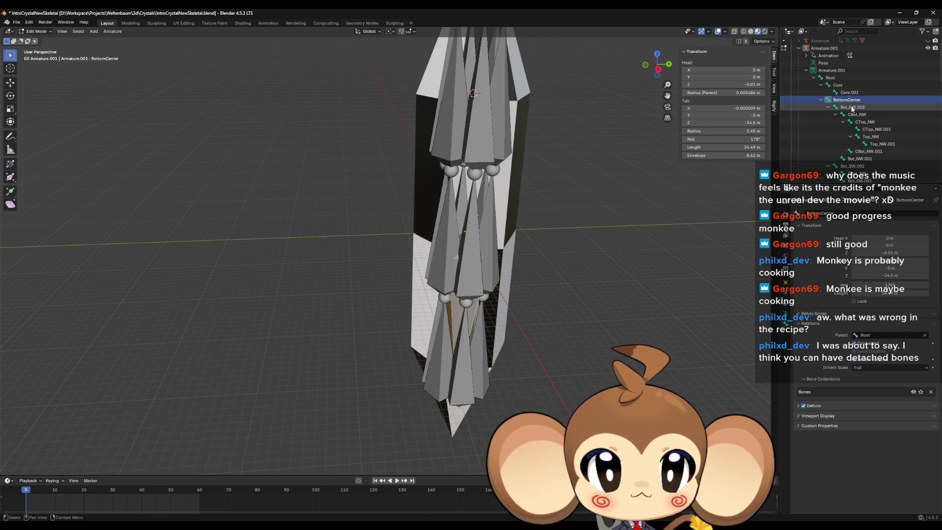
Check the parents of Bot_NW.002, CBot_NW, CTop_NW and CTop_NW.001 in Bone Properties
click(851, 108)
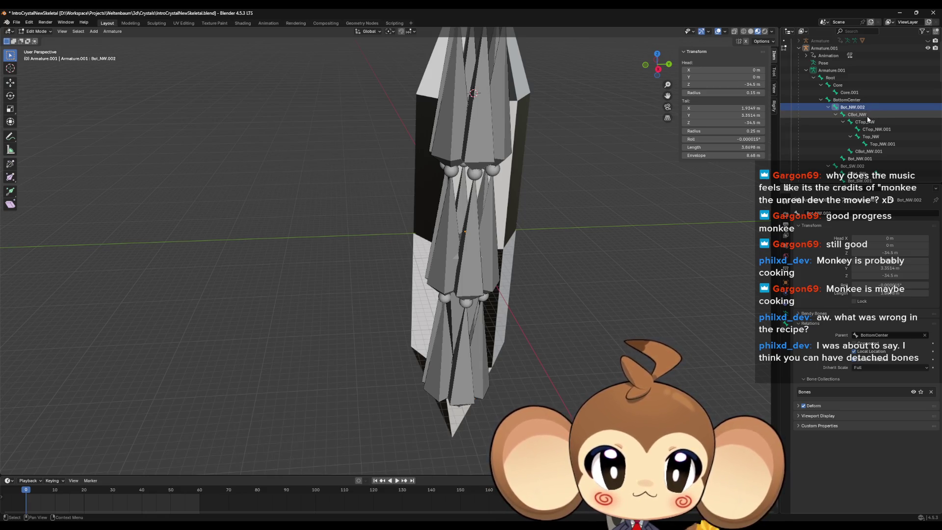
click(867, 117)
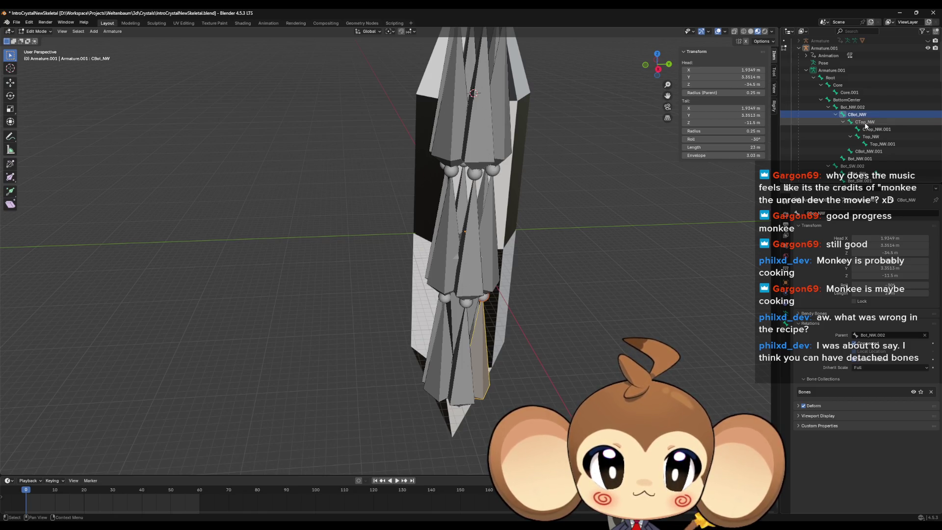
click(866, 124)
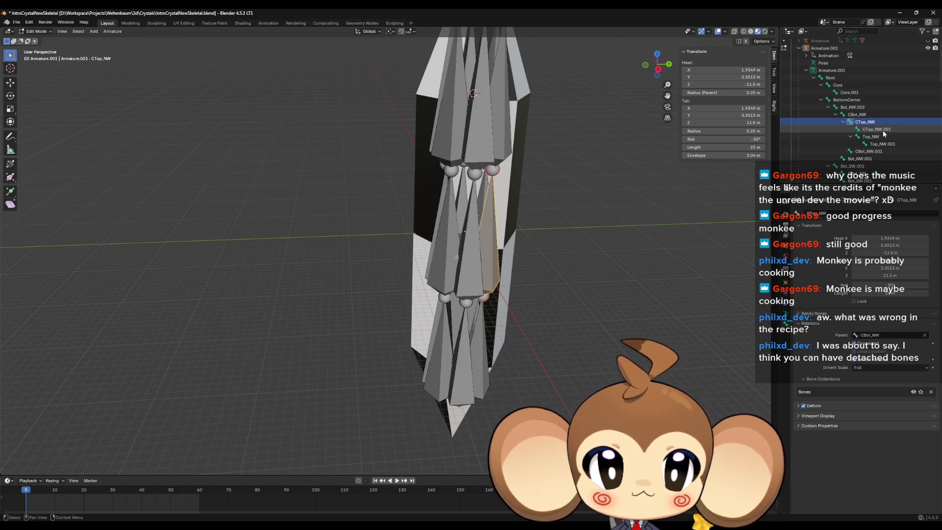
click(882, 130)
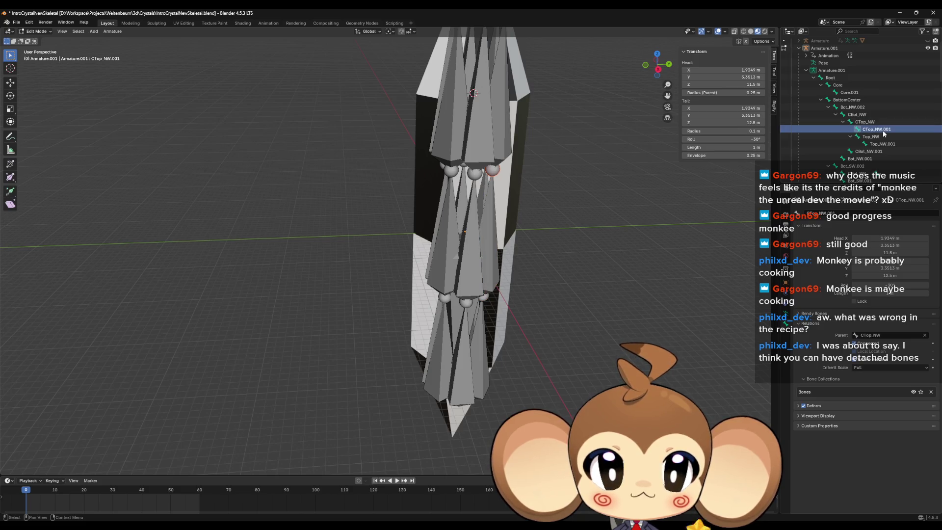
click(867, 122)
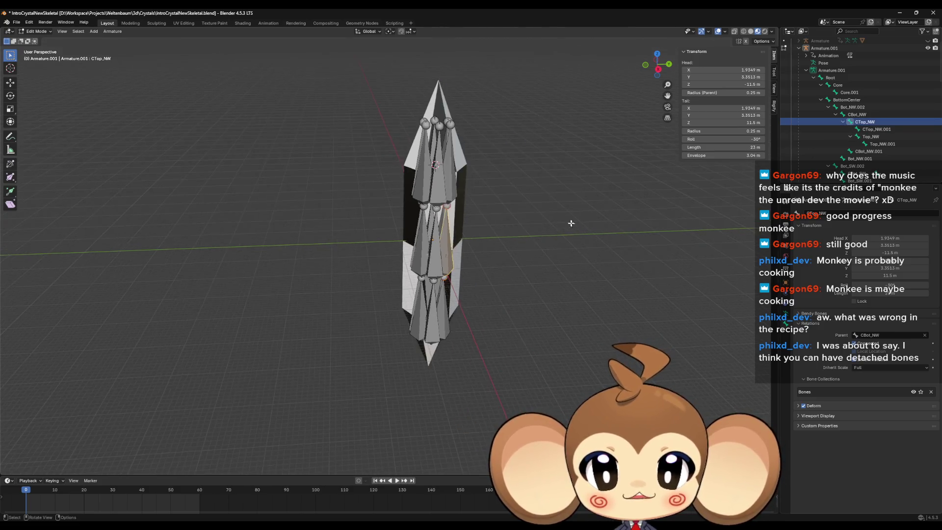
Hide the CTop_NW bone and select CTop_NW.001 in the viewport to inspect it
scroll(499, 246, up, 3)
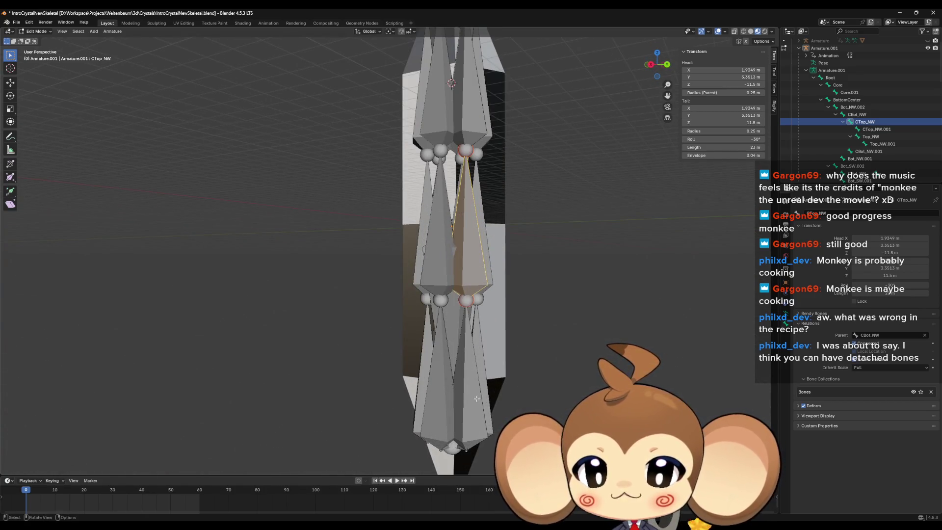
key(h)
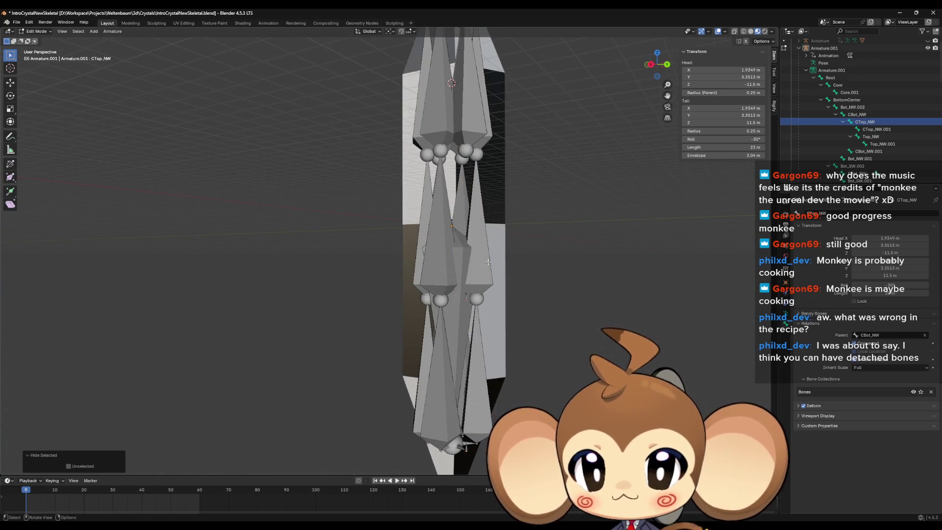
click(475, 153)
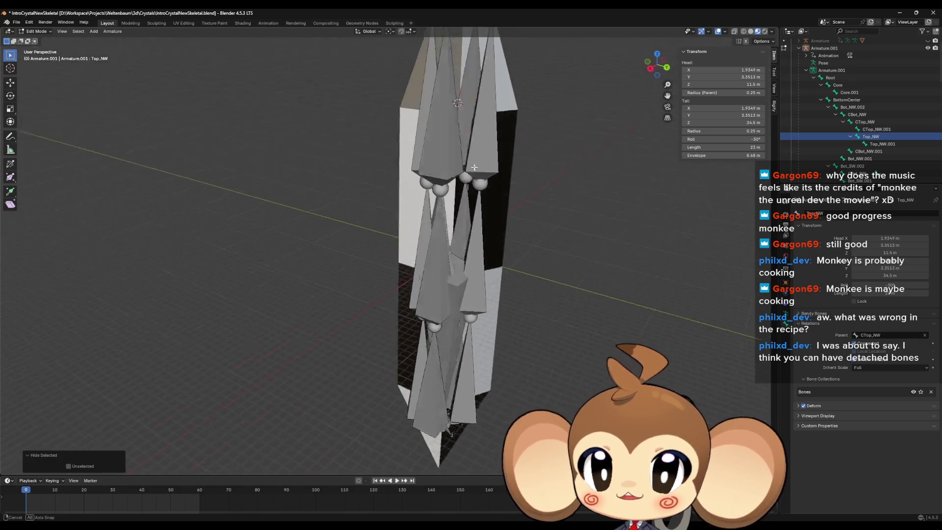
click(504, 146)
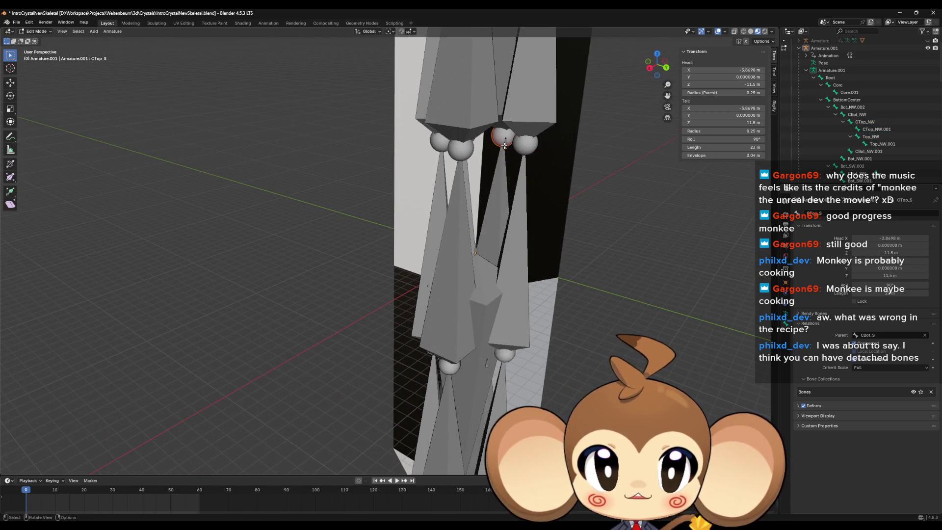
scroll(878, 167, down, 5)
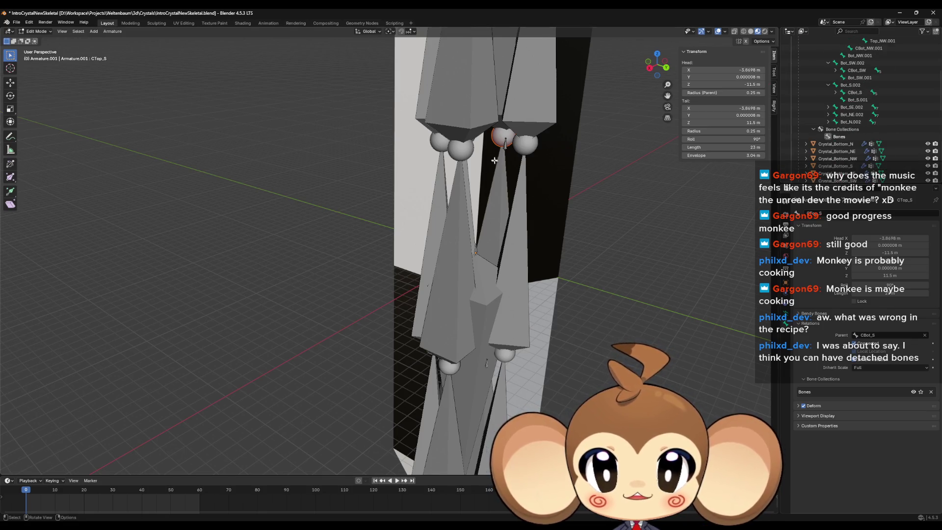
click(504, 146)
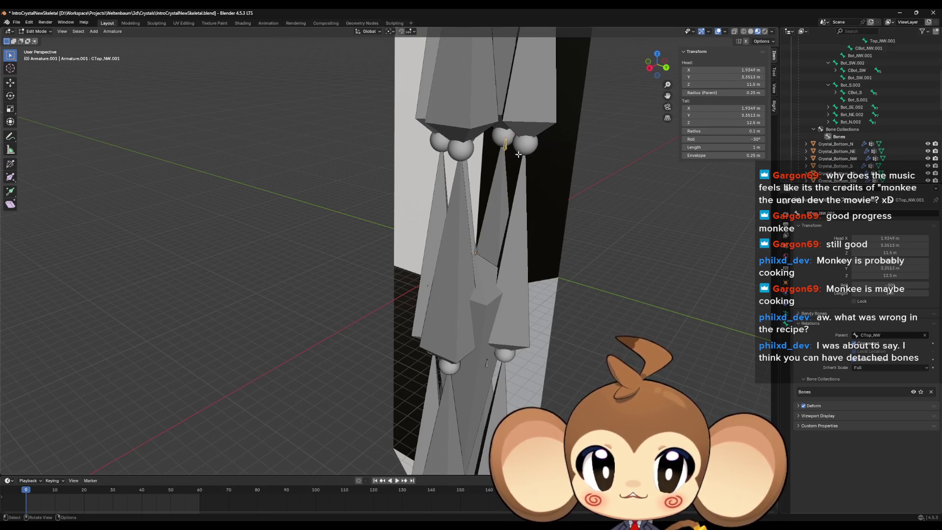
scroll(891, 140, up, 5)
drag(545, 186, 540, 186)
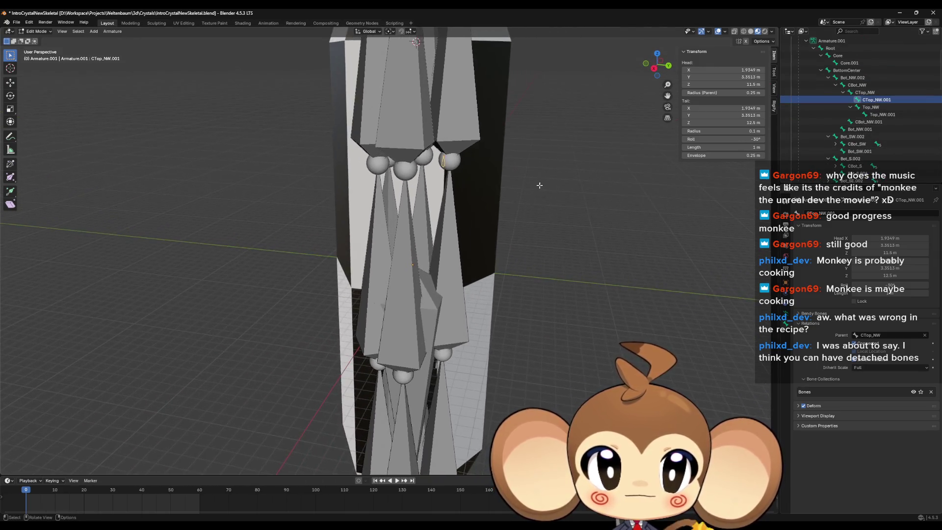
scroll(540, 185, up, 2)
scroll(452, 217, down, 5)
scroll(433, 397, up, 5)
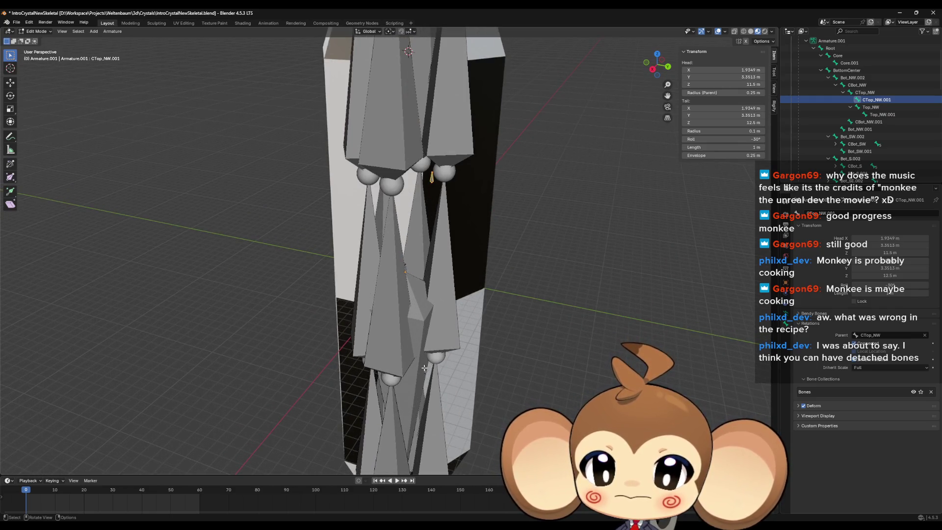
Deselect all bones and select the CBot_NW.001 bone
key(alt+a)
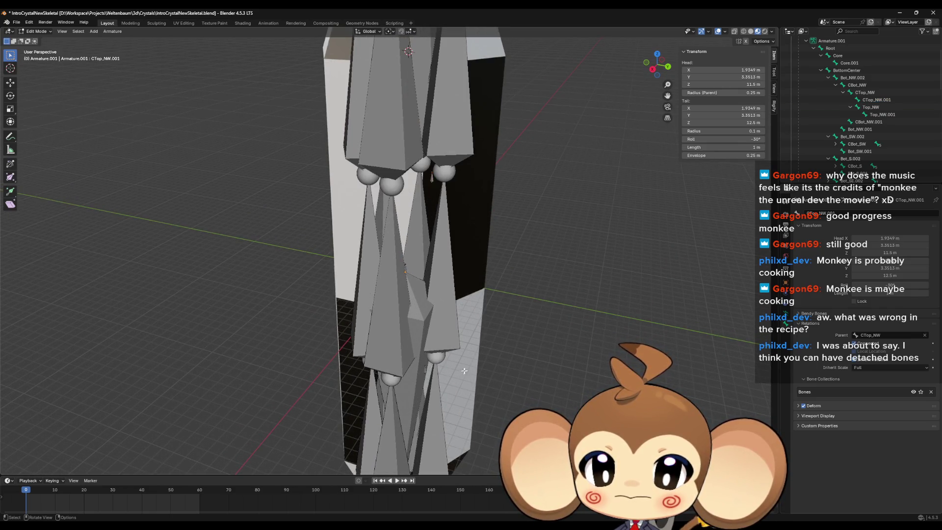
scroll(530, 263, up, 6)
click(500, 254)
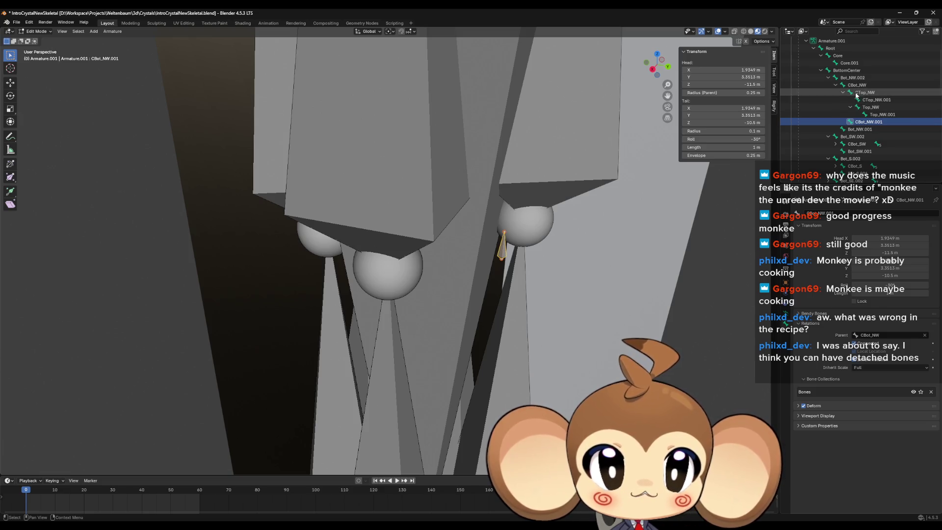
scroll(518, 265, down, 3)
scroll(540, 241, down, 2)
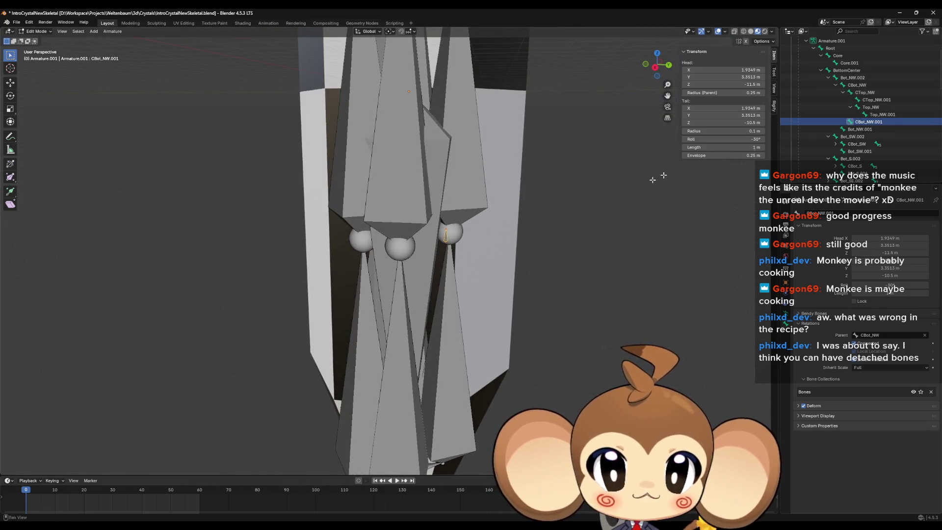
Unhide everything with Alt+H, then select Bot_NW.001 and CBot_NW.001 in the hierarchy
key(alt+h)
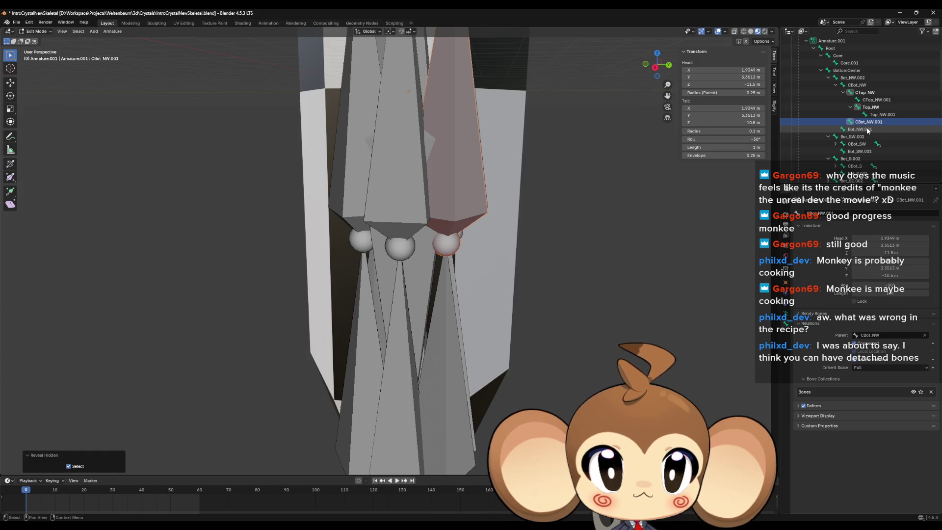
click(867, 130)
scroll(407, 245, down, 5)
click(889, 121)
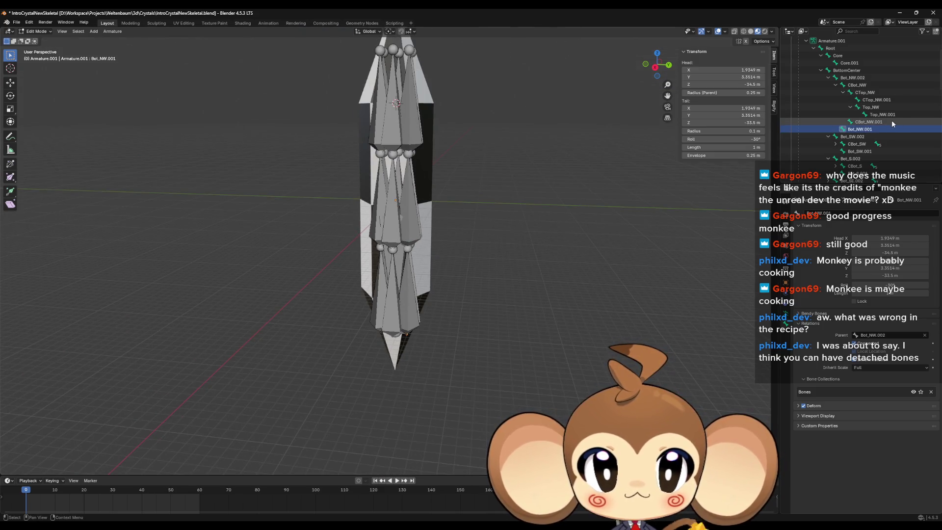
click(868, 130)
double_click(868, 129)
scroll(875, 128, down, 2)
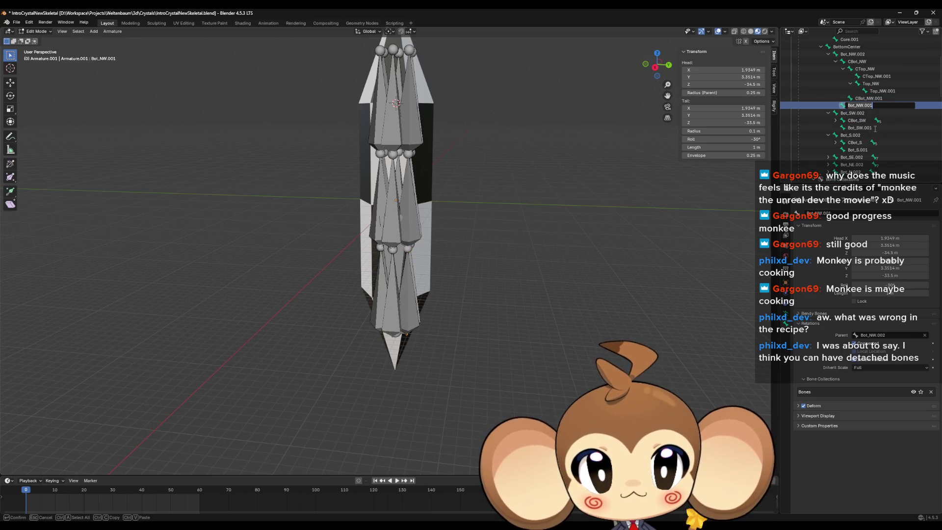
key(Escape)
click(869, 98)
scroll(863, 93, up, 1)
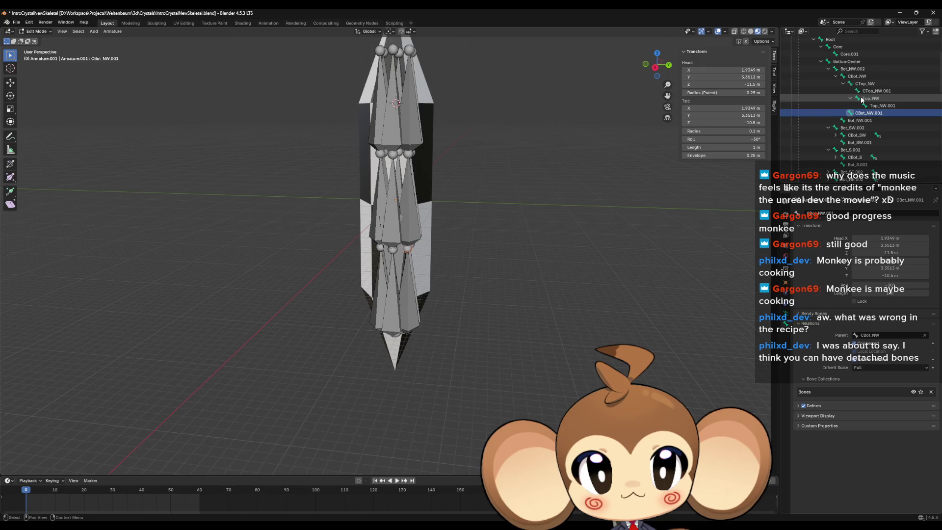
click(857, 71)
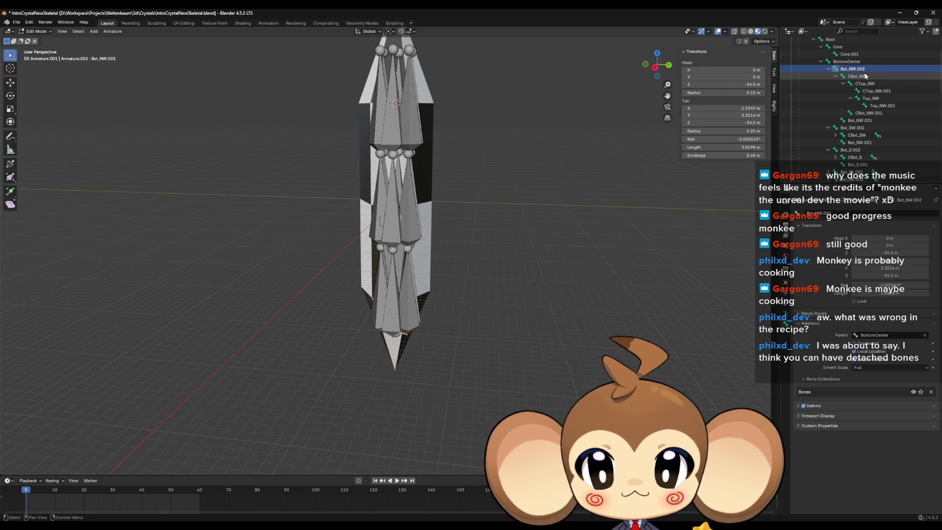
drag(657, 64, 633, 229)
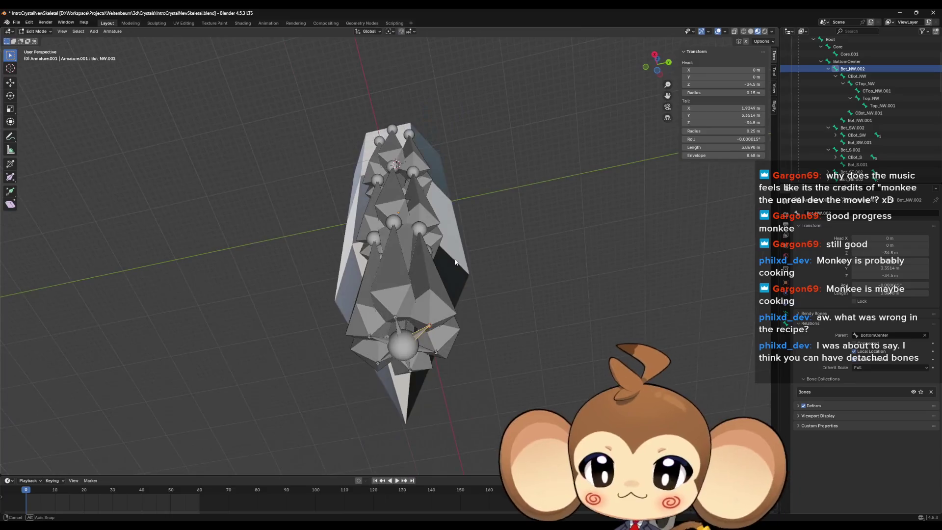
click(848, 63)
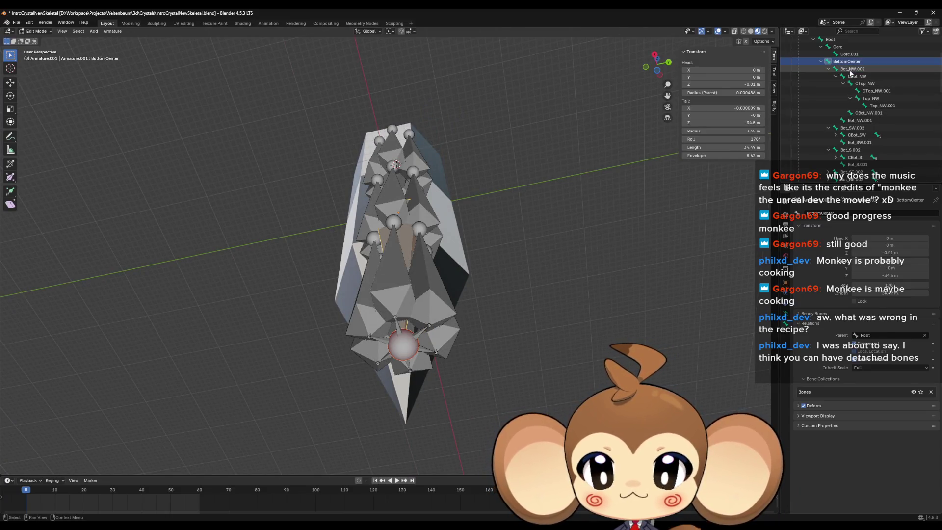
click(852, 69)
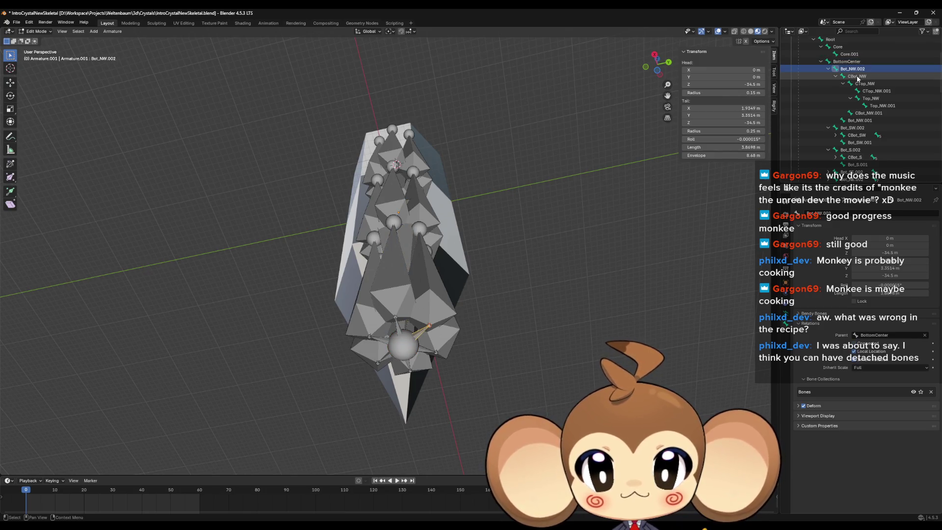
click(857, 77)
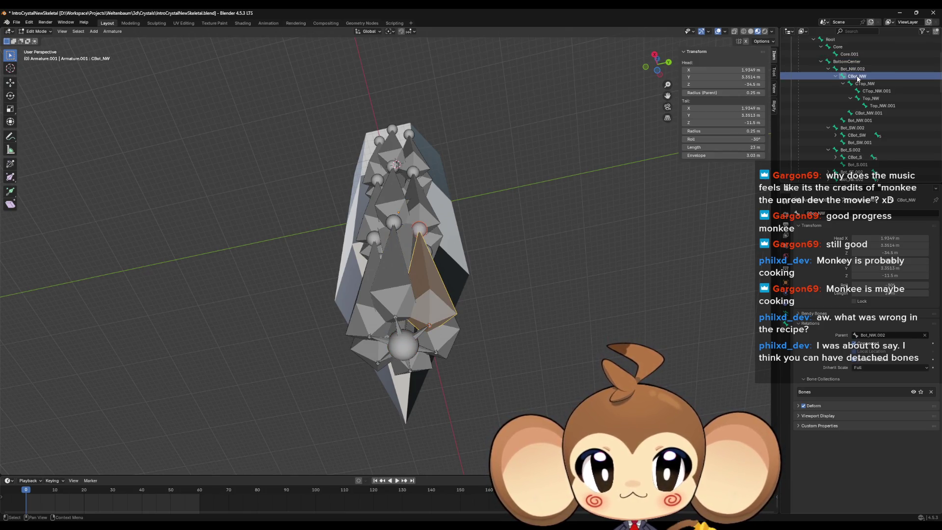
click(836, 76)
click(859, 84)
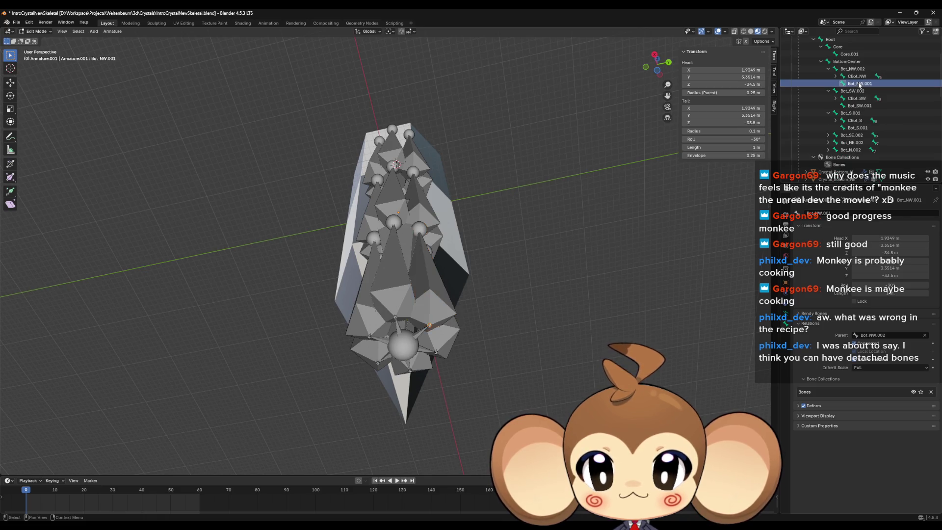
click(857, 77)
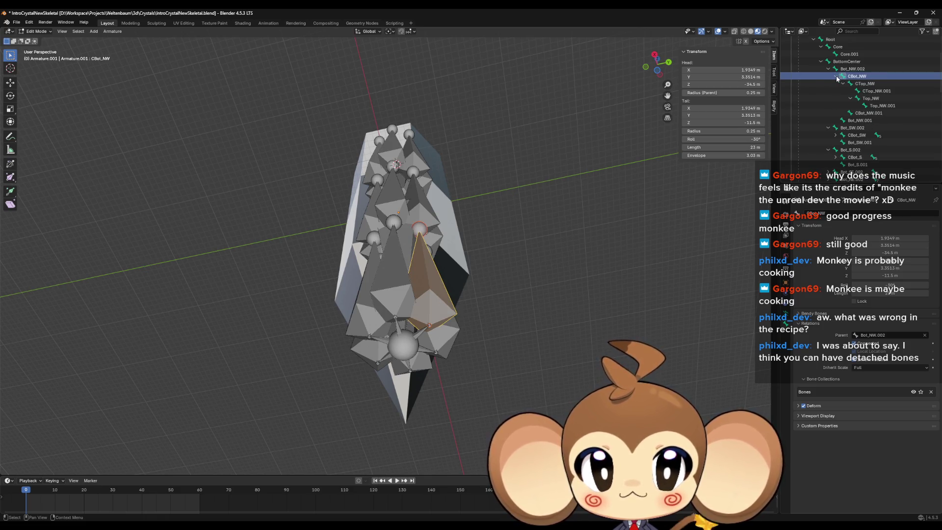
click(835, 76)
click(852, 90)
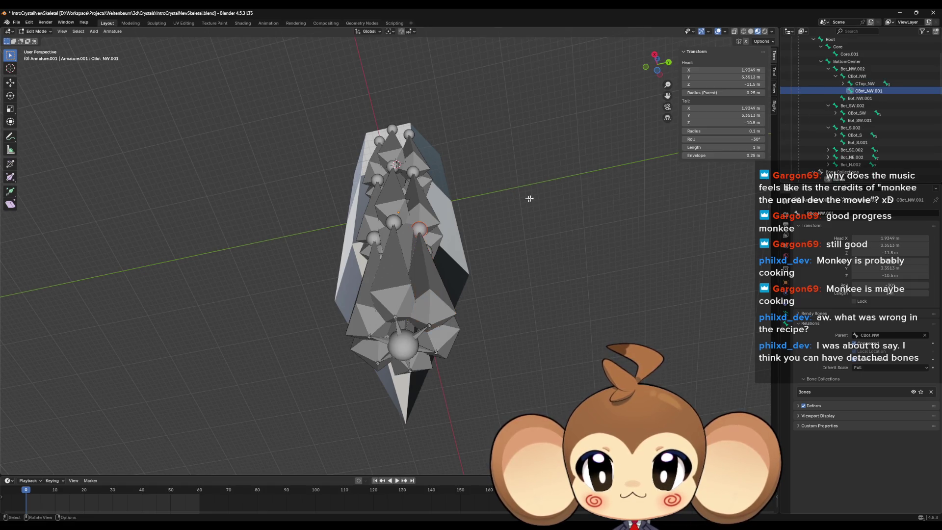
key(KP_Decimal)
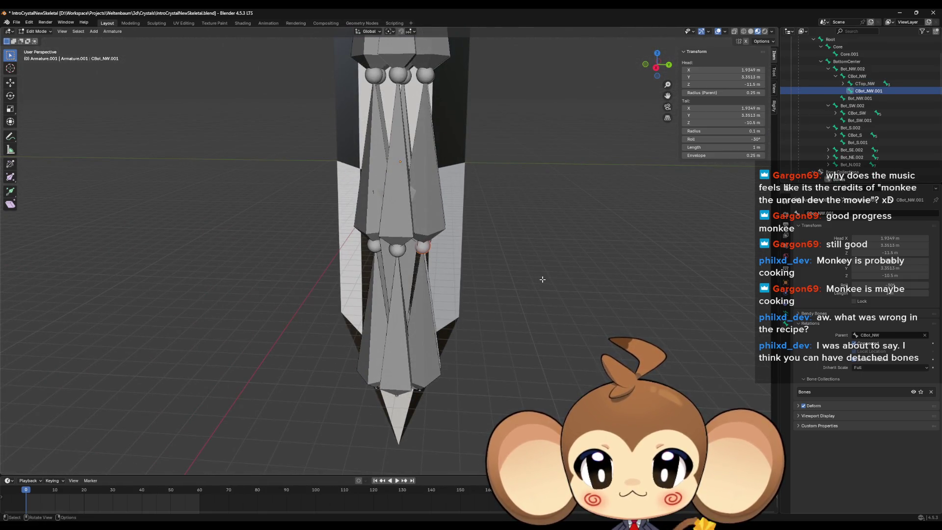
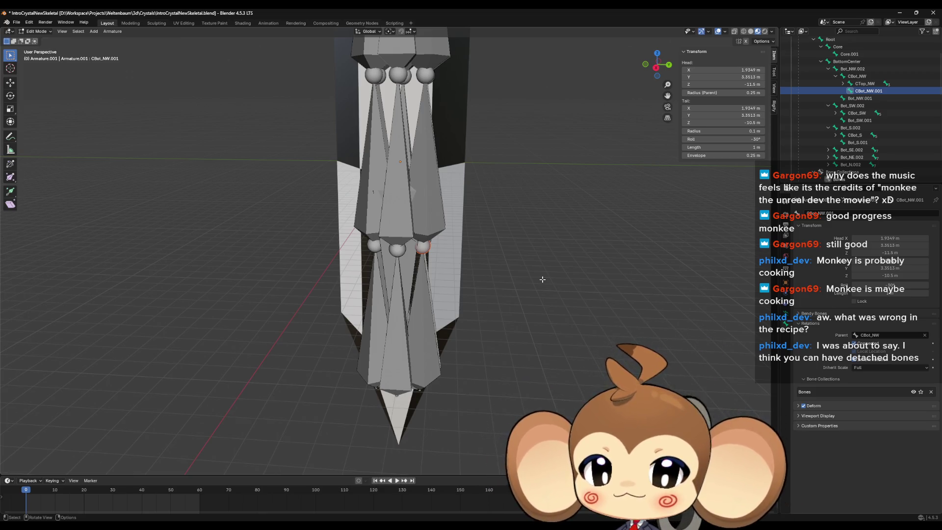
Return to Object Mode, select every Crystal mesh with Armature.001 active, and open the File menu
click(34, 31)
click(36, 39)
scroll(491, 248, down, 5)
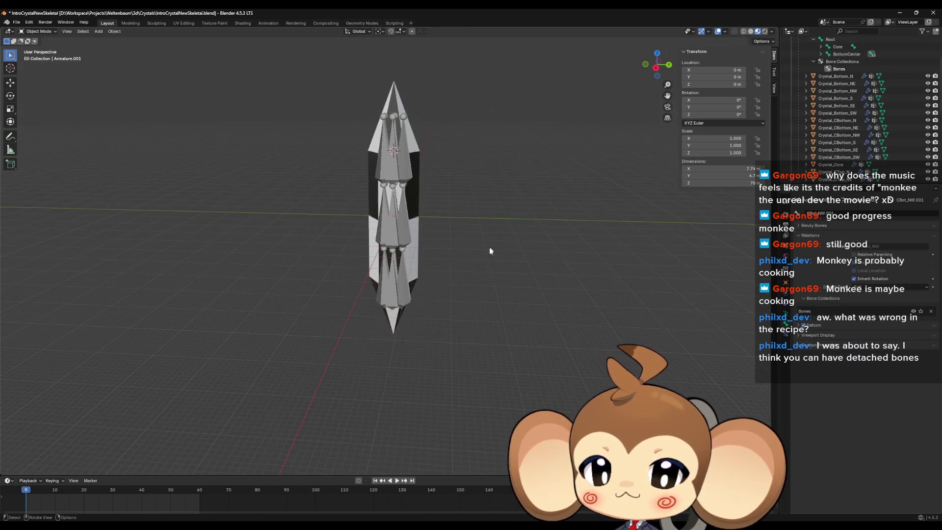
click(834, 77)
scroll(837, 136, down, 6)
shift+click(838, 135)
scroll(838, 137, up, 8)
ctrl+click(825, 63)
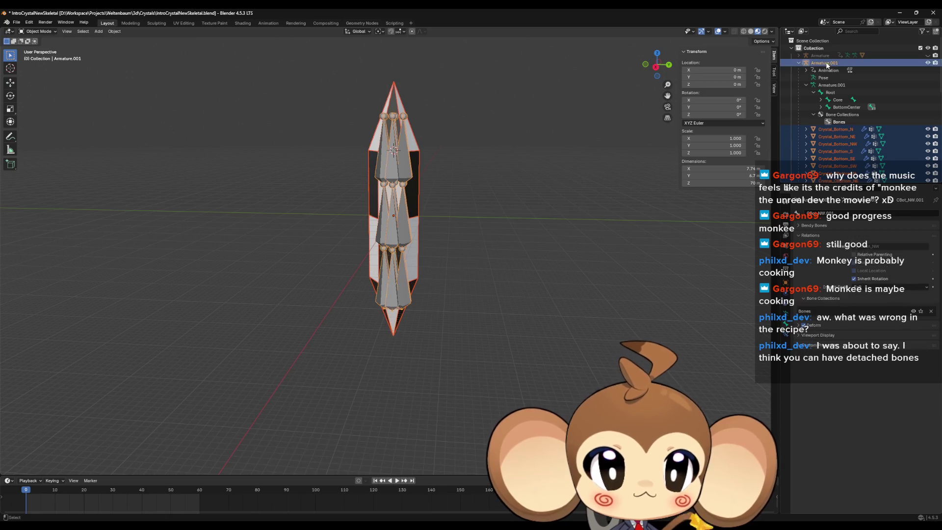
click(16, 22)
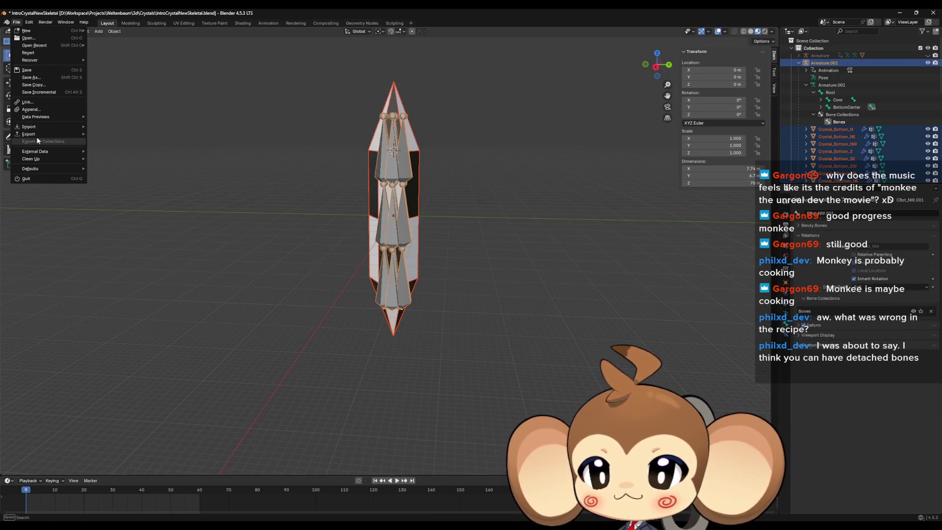
Export the selection as IntroCrystalWithSkeletal2.fbx using a saved operator preset, then minimise Blender
mouse_move(37, 131)
click(122, 200)
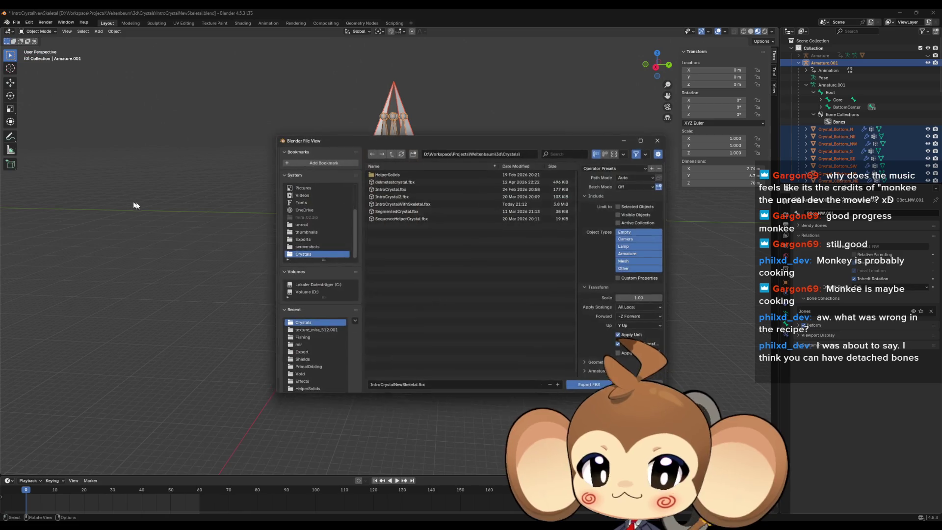
click(403, 205)
click(418, 385)
click(418, 385)
text(2)
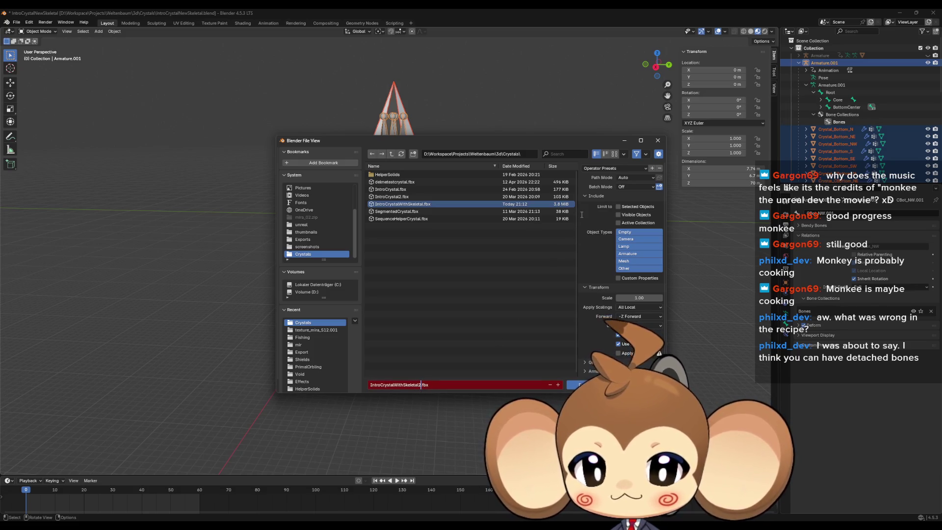
click(606, 168)
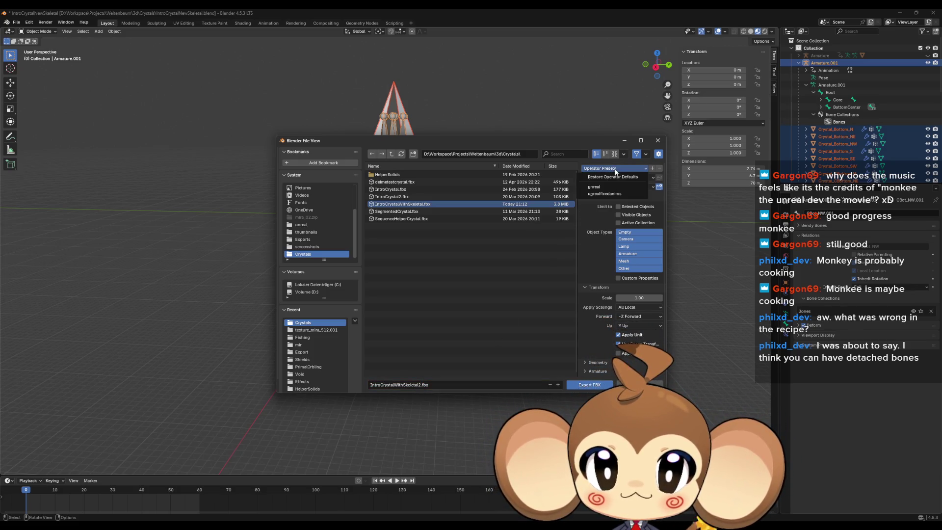
click(604, 193)
key(Return)
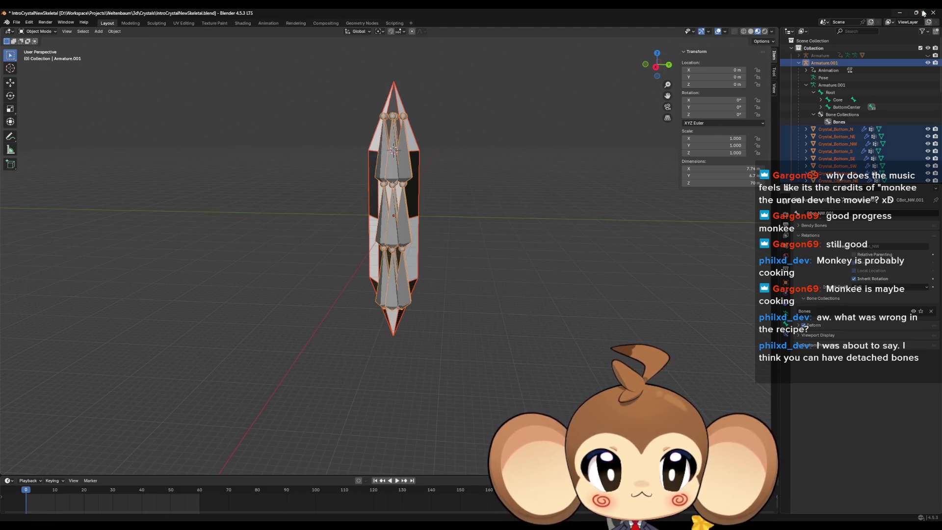
click(899, 14)
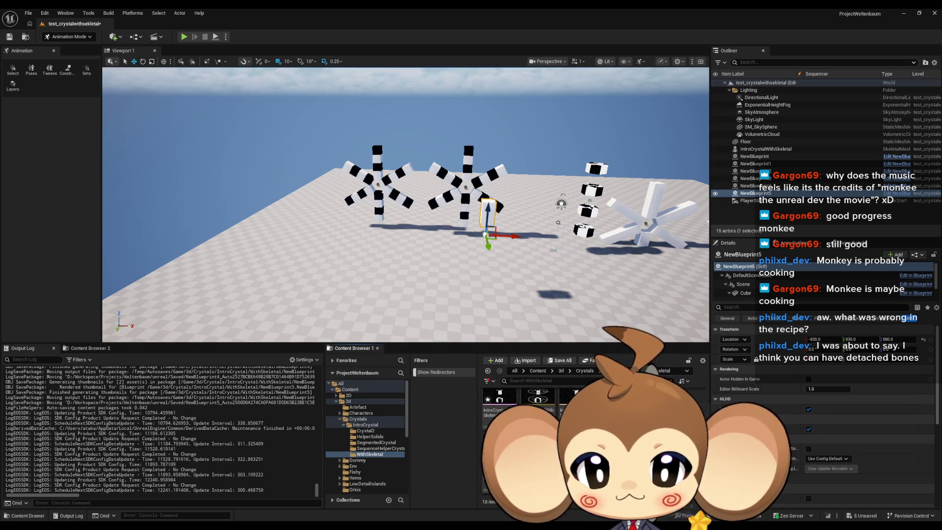
Save all, add a folder named old in WithSkeletal, and confirm importing IntroCrystalWithSkeletal2.fbx
click(28, 13)
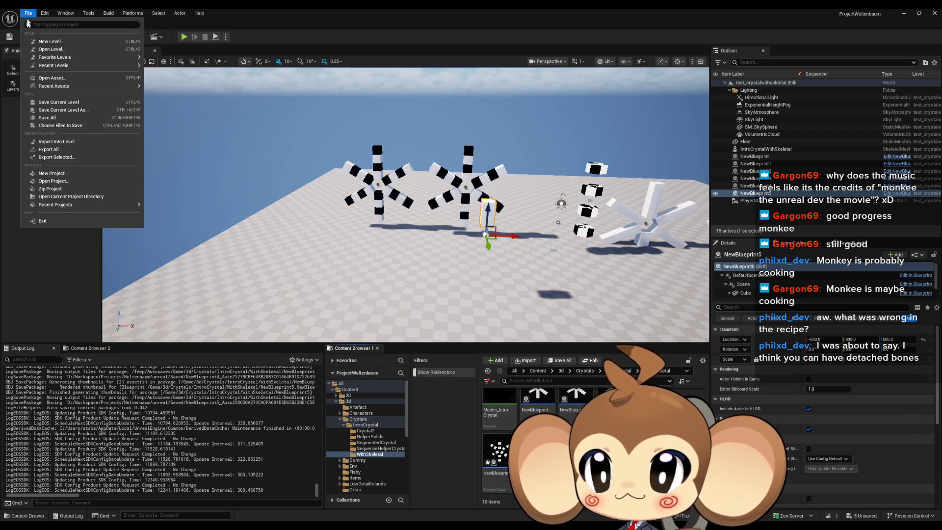
click(47, 119)
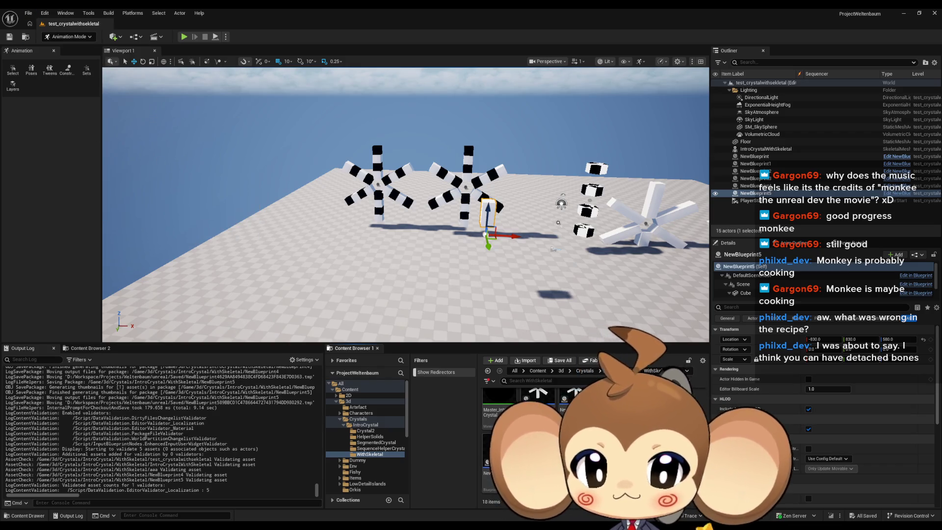
right_click(626, 418)
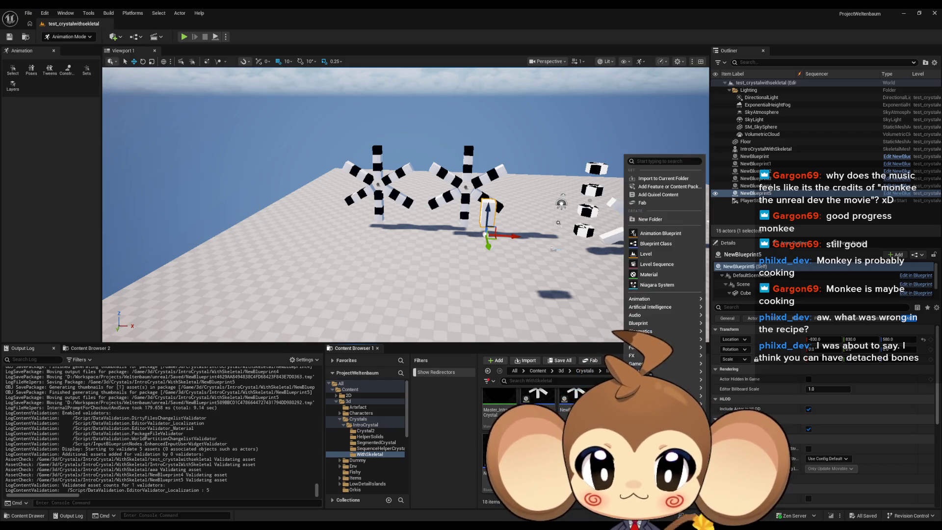
click(659, 220)
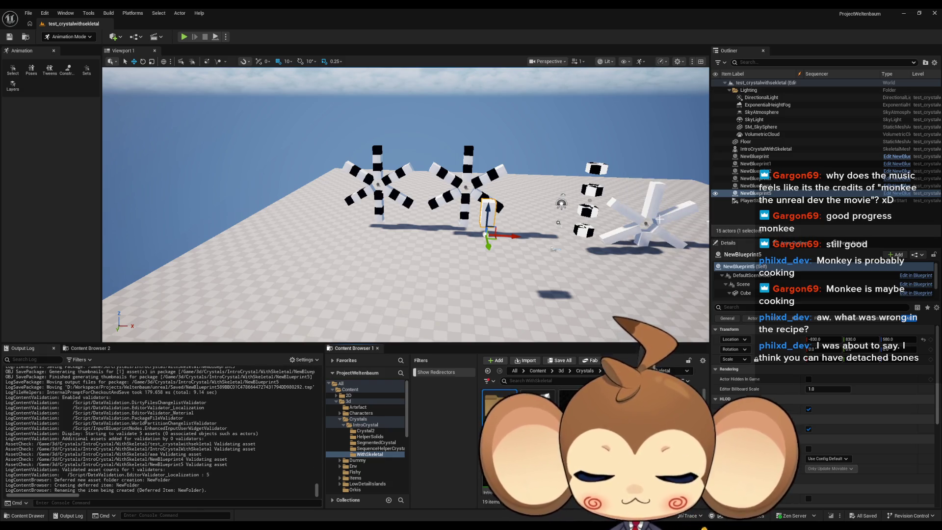
key(Return)
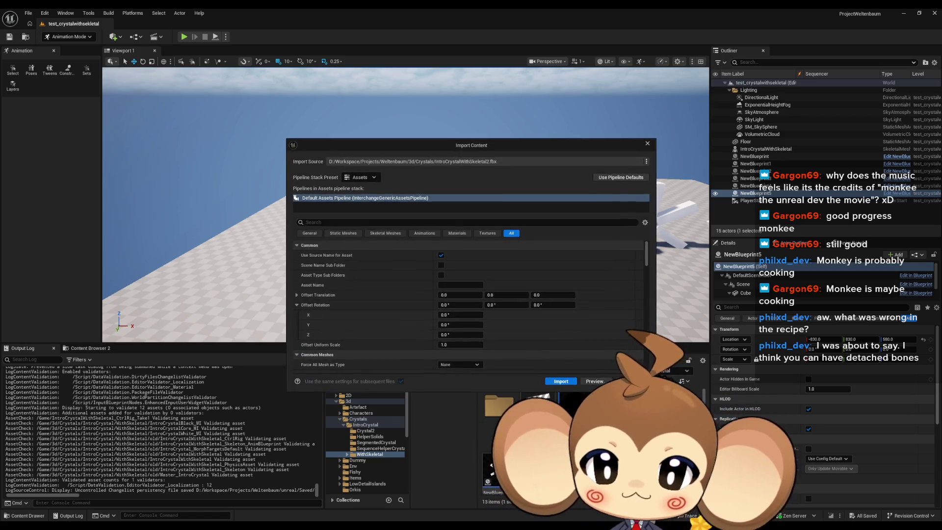
key(Return)
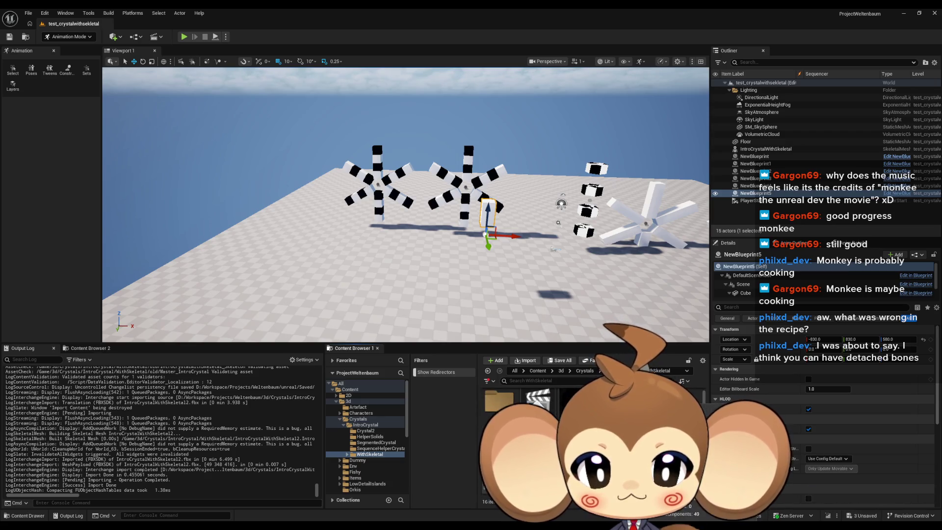
right_click(501, 466)
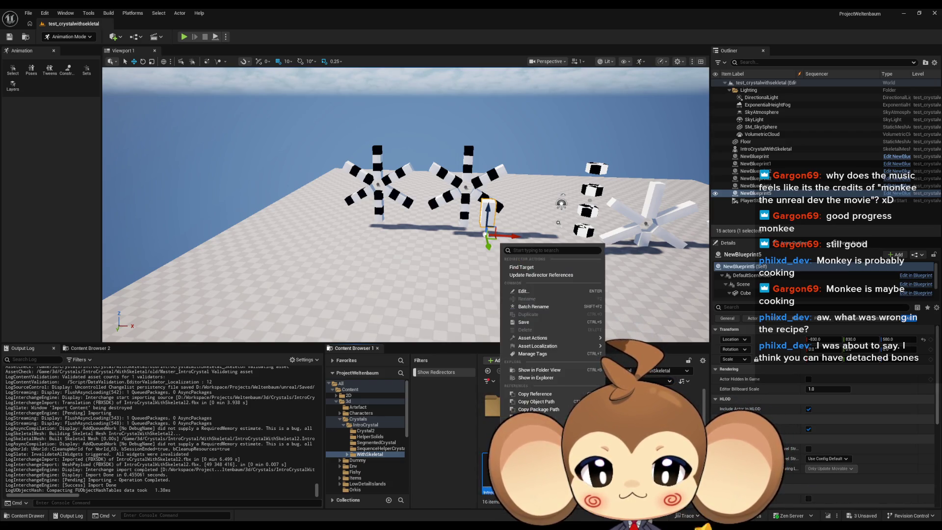
Update redirector references, delete unreferenced redirectors, and open IntroCrystalWithSkeletal2 in a floating editor
click(540, 275)
click(442, 407)
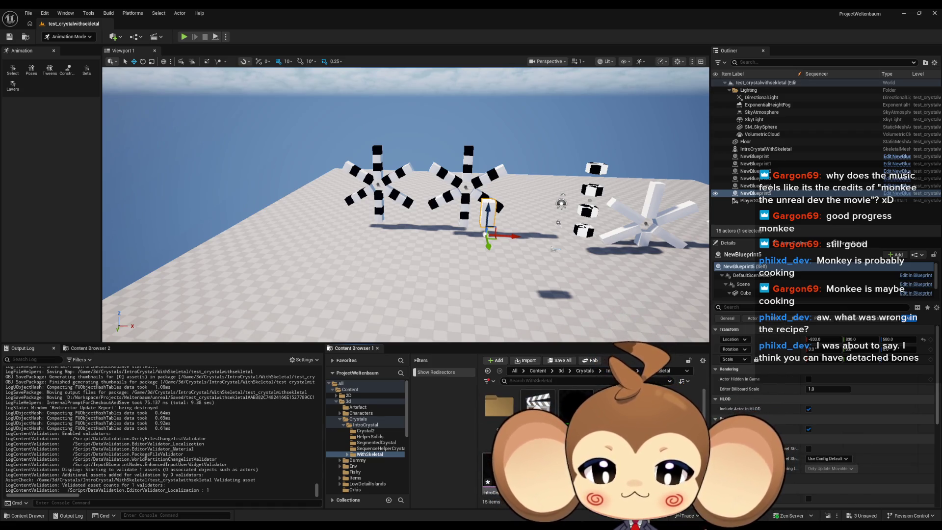
double_click(497, 473)
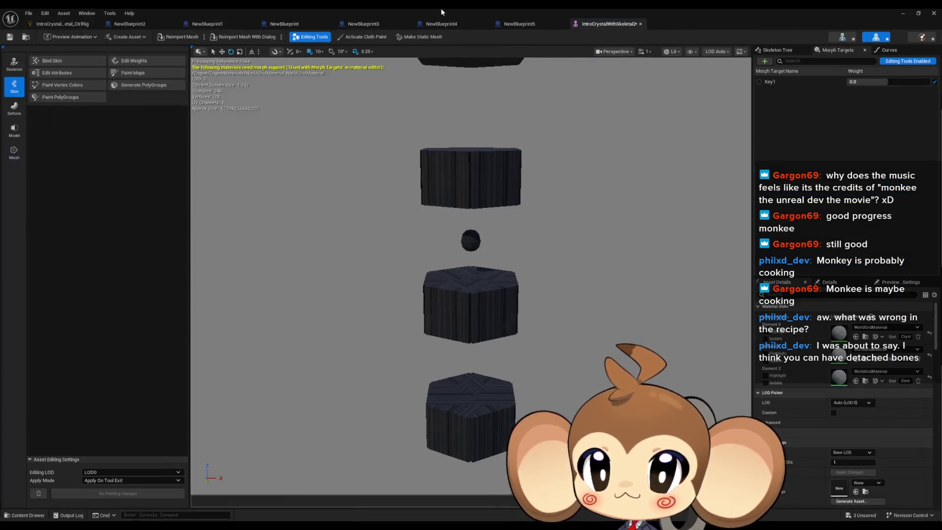
double_click(440, 8)
Open the old crystal mesh from the old folder alongside it and return the browser to WithSkeletal
double_click(493, 419)
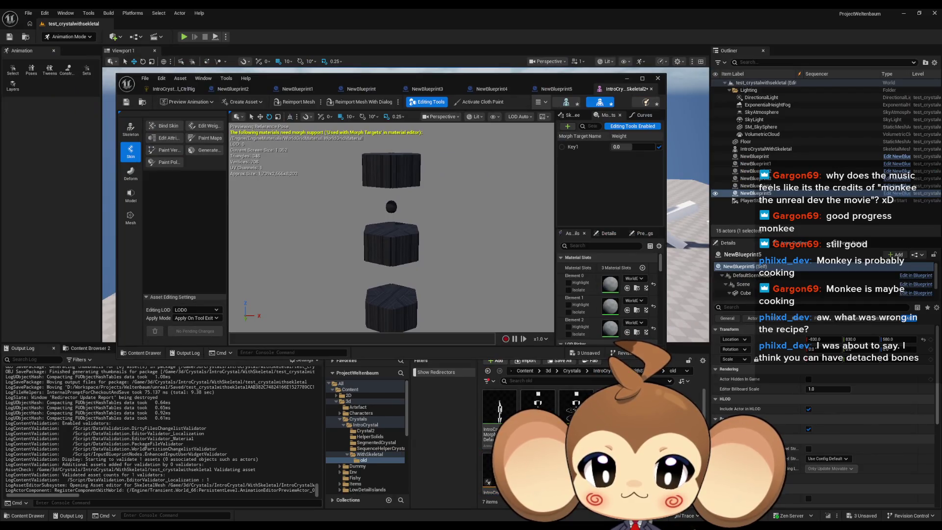
double_click(500, 407)
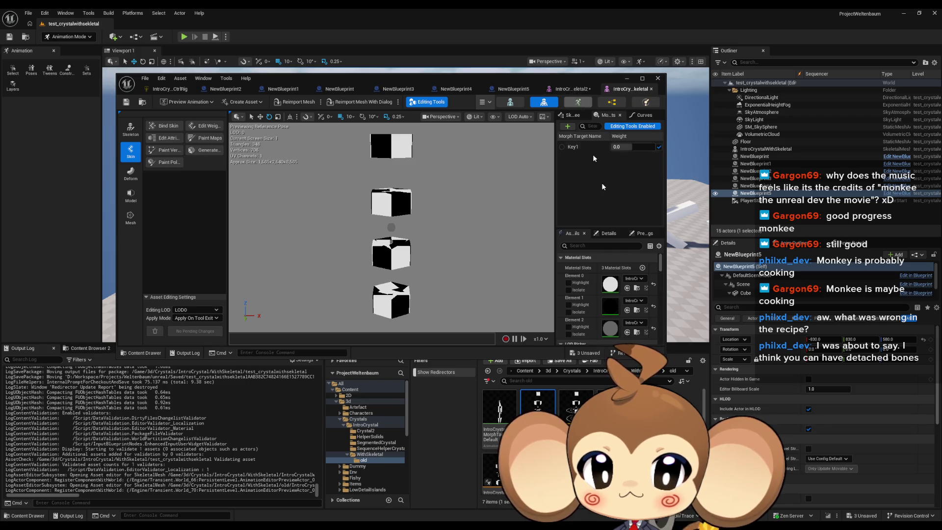
key(ctrl+b)
mouse_move(611, 89)
mouse_down()
mouse_move(495, 99)
mouse_move(633, 105)
mouse_move(604, 105)
mouse_up()
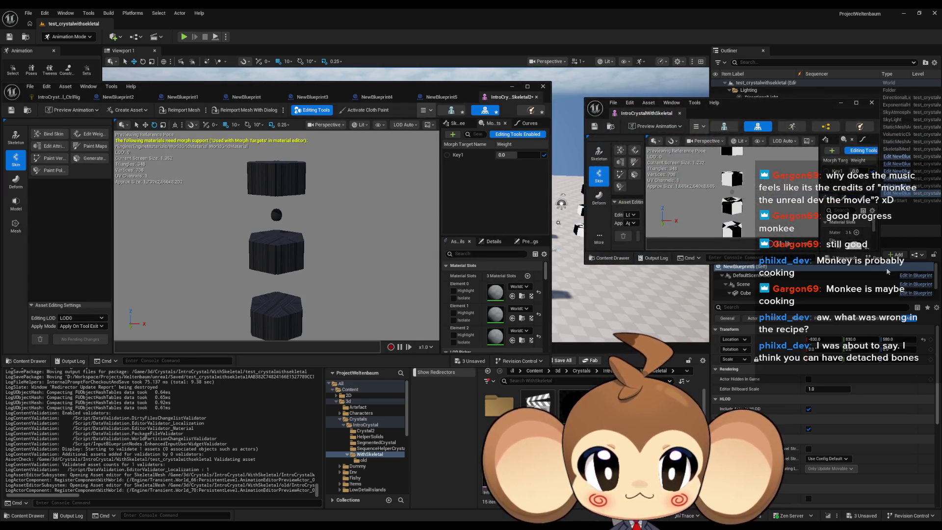
Tile the two mesh editors and set the new mesh's Element 0 material to IntroCrystal
drag(881, 264, 890, 271)
drag(939, 342, 928, 385)
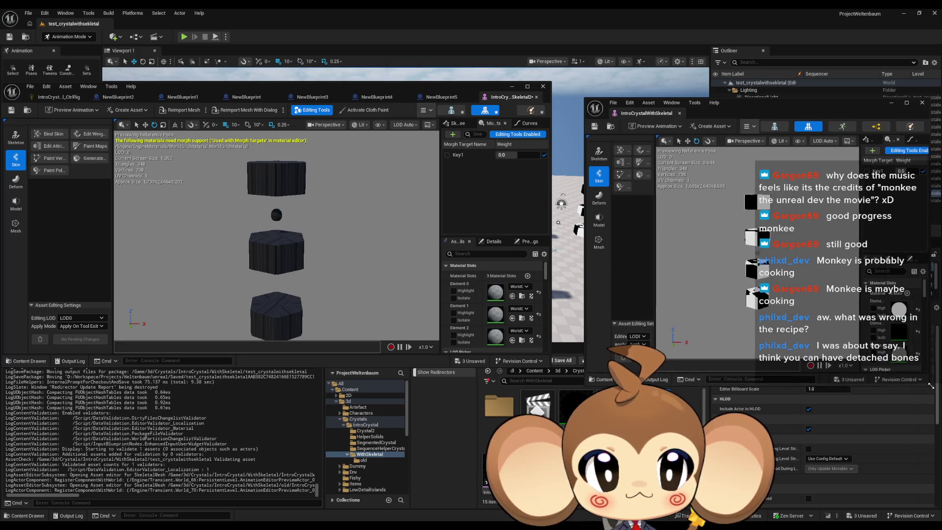
click(512, 296)
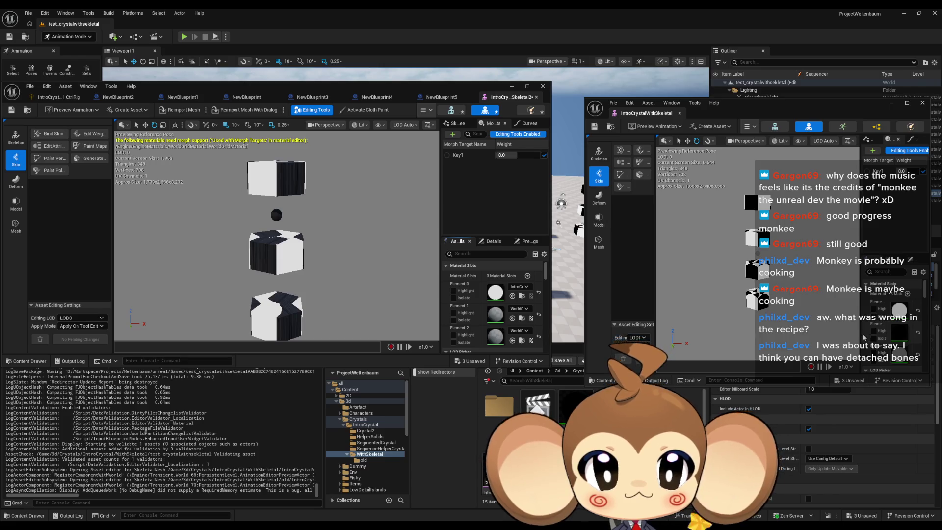
mouse_move(584, 285)
mouse_down()
mouse_move(540, 290)
mouse_move(558, 296)
mouse_up()
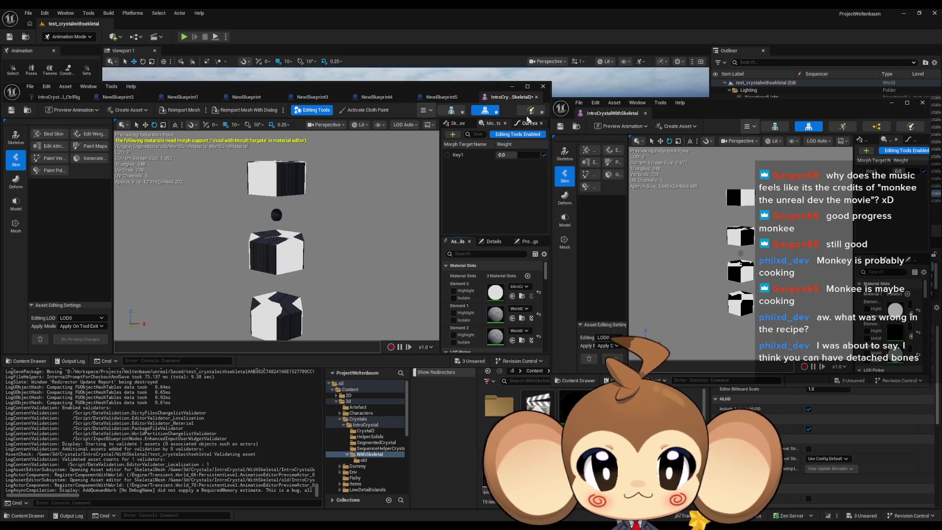
mouse_move(552, 96)
mouse_down()
mouse_move(544, 142)
mouse_move(452, 150)
mouse_move(471, 155)
mouse_up()
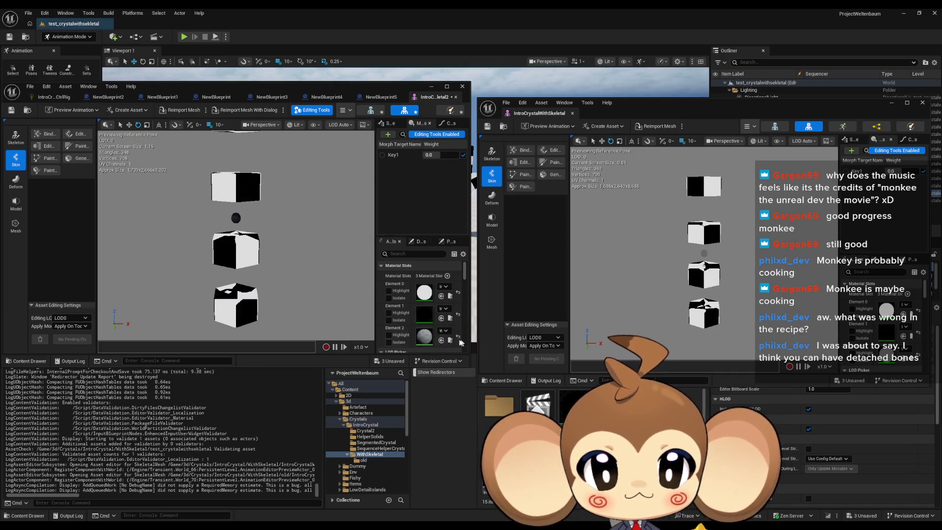
Match Element 2's material to the old mesh, close the old editor, and dock the other lower-left
click(441, 341)
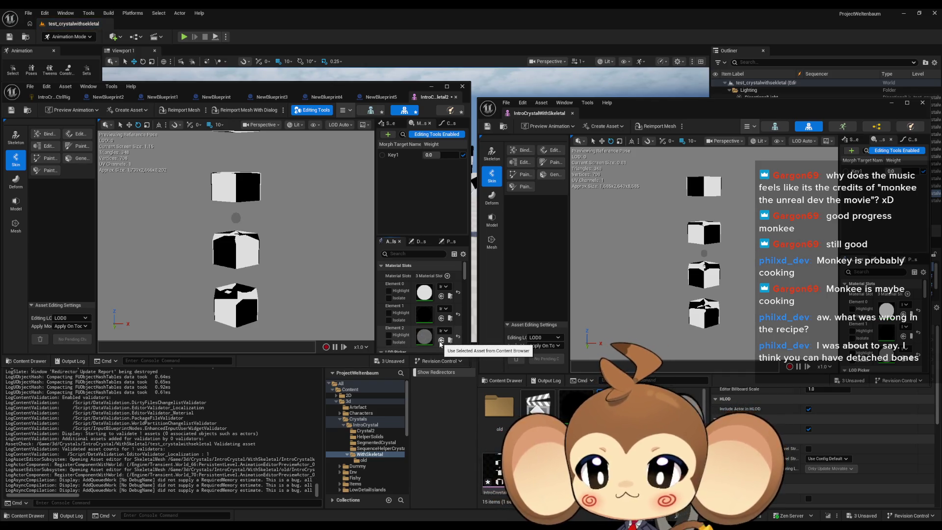
click(923, 103)
mouse_move(352, 87)
mouse_down()
mouse_move(570, 101)
mouse_move(517, 70)
mouse_up()
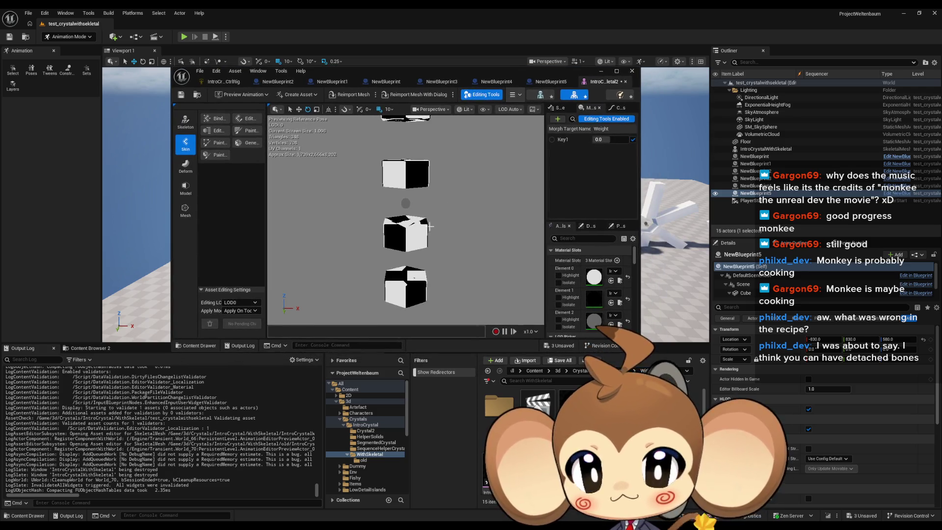
mouse_move(441, 274)
mouse_down()
mouse_move(492, 276)
mouse_move(442, 278)
mouse_up()
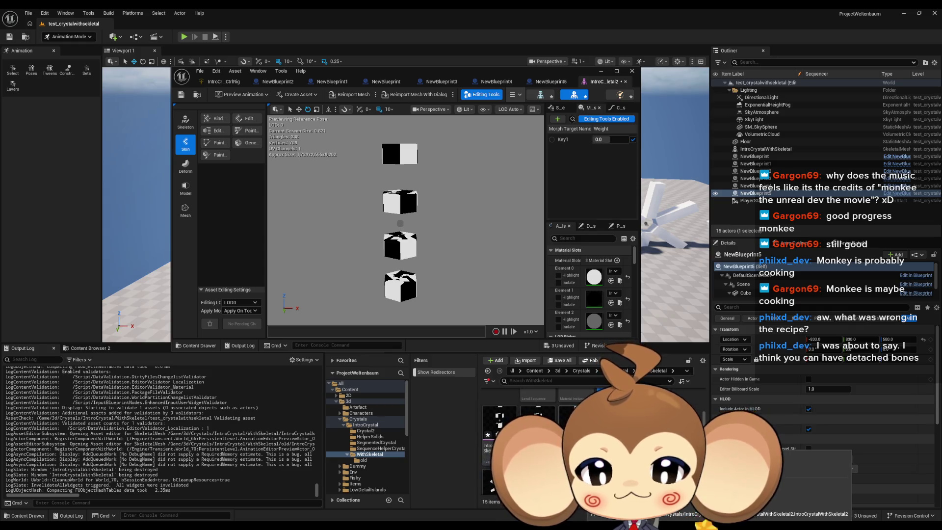
mouse_move(496, 73)
mouse_down()
mouse_move(333, 145)
mouse_move(182, 184)
mouse_up()
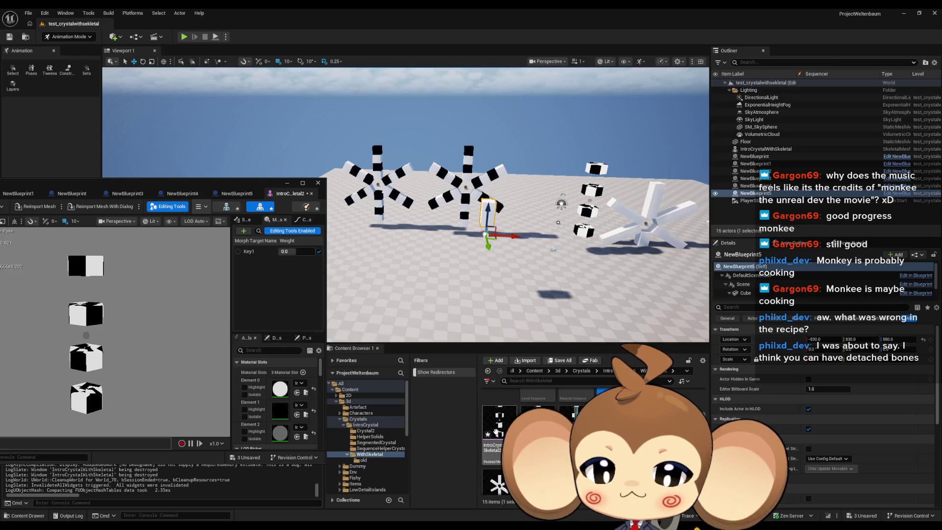
Create IntroCrystalWithSkeletal2_CtrlRig from the crystal skeletal mesh and open it in the rig editor
mouse_move(491, 245)
mouse_down()
mouse_move(478, 290)
mouse_move(514, 375)
mouse_up()
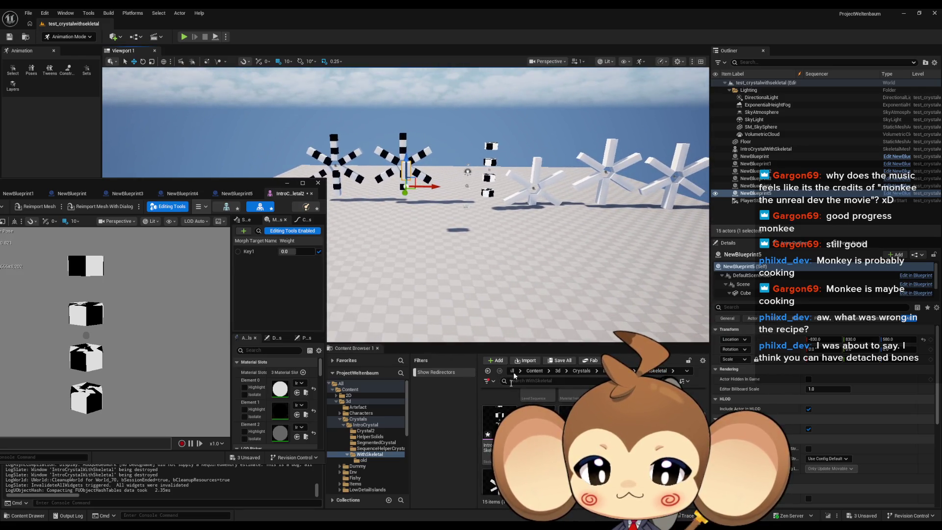
right_click(498, 425)
mouse_move(548, 170)
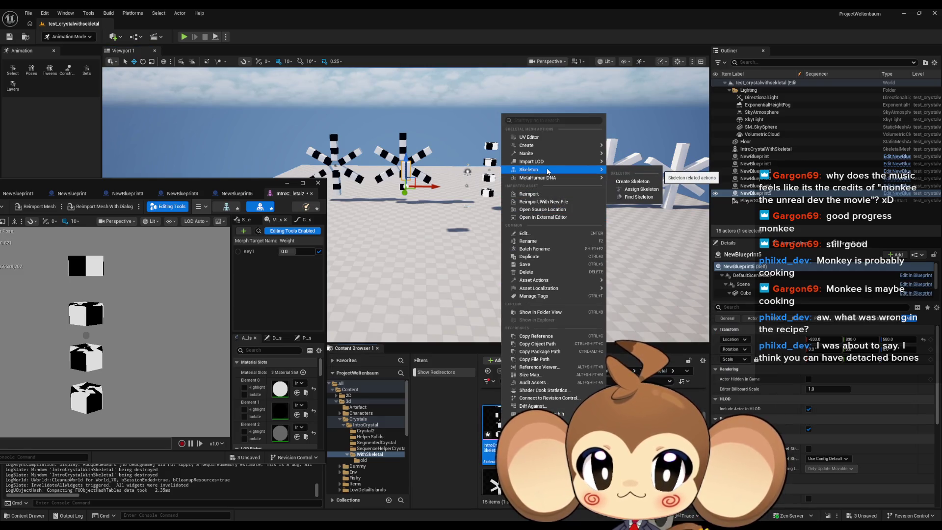
mouse_move(549, 145)
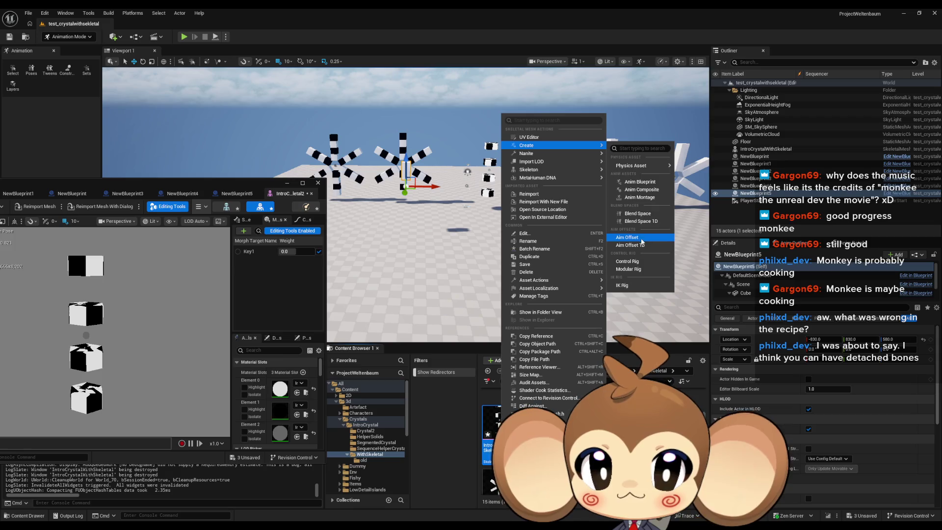
click(634, 261)
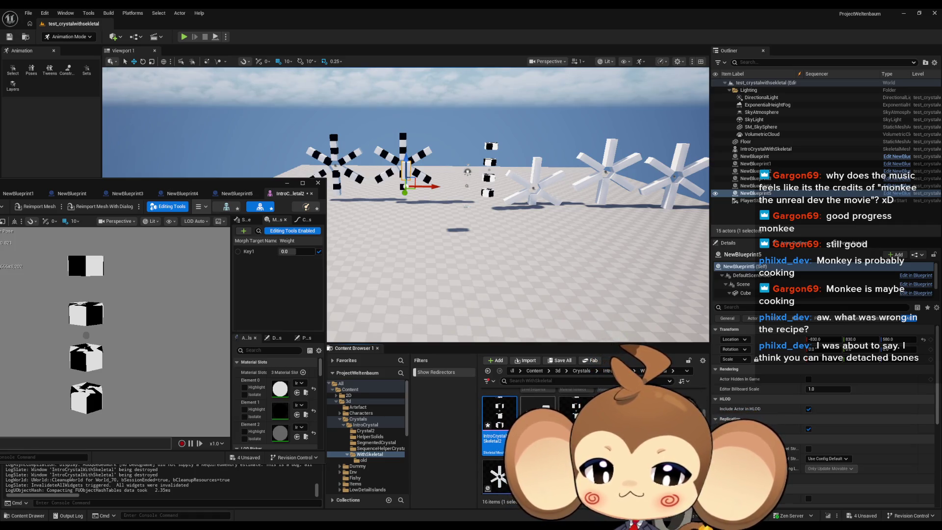
double_click(537, 417)
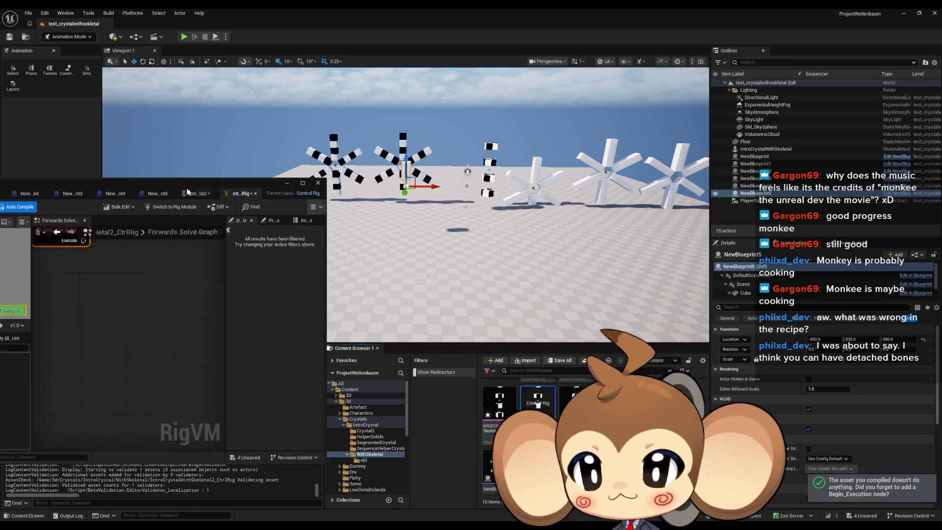
Maximize the new rig editor and copy the GoOutFromCenter function from the original crystal rig
drag(185, 186, 535, 192)
double_click(536, 192)
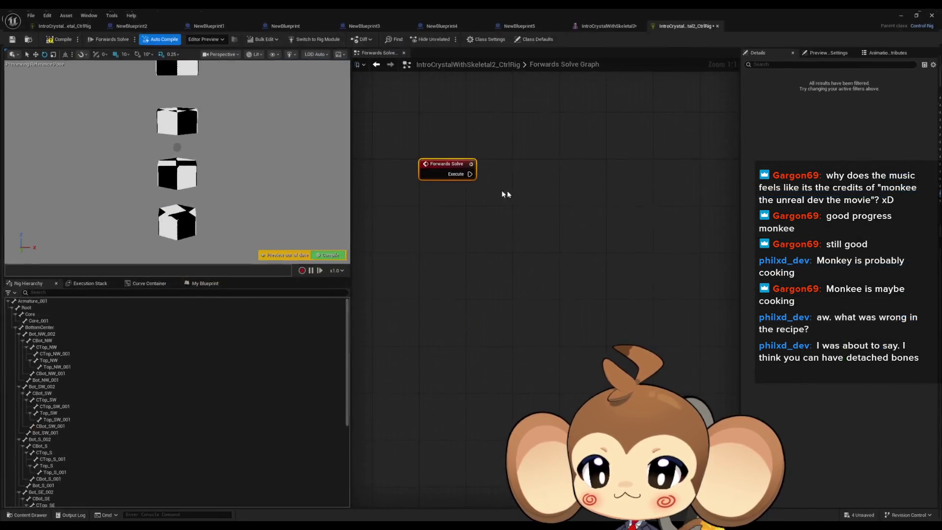
click(63, 23)
scroll(88, 429, down, 5)
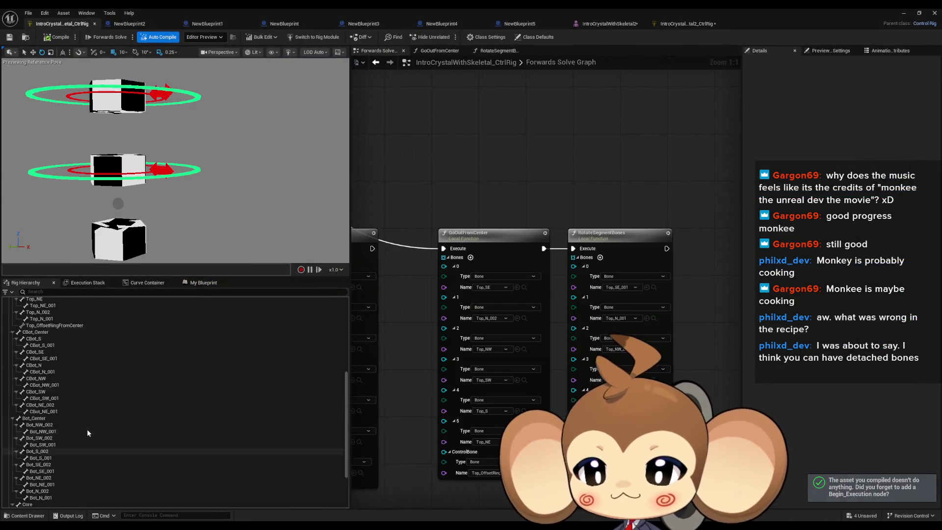
scroll(92, 430, up, 5)
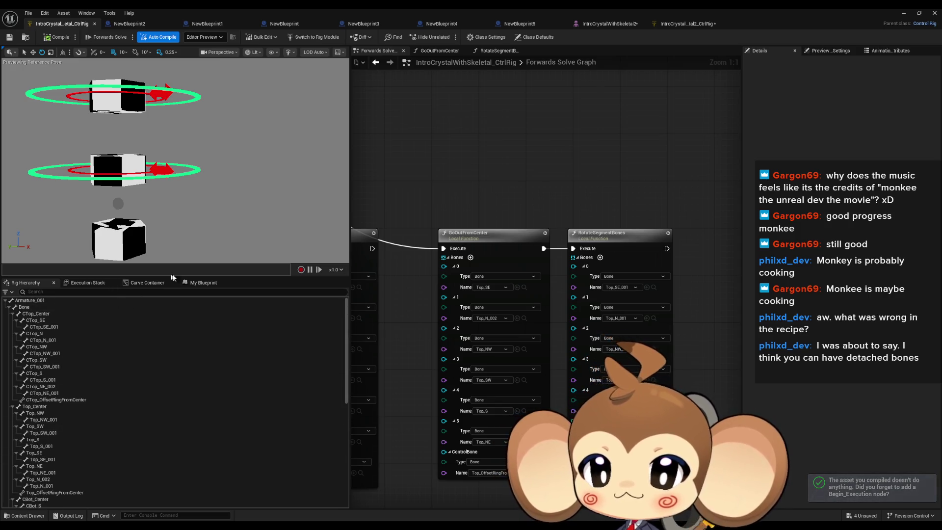
click(201, 284)
click(39, 345)
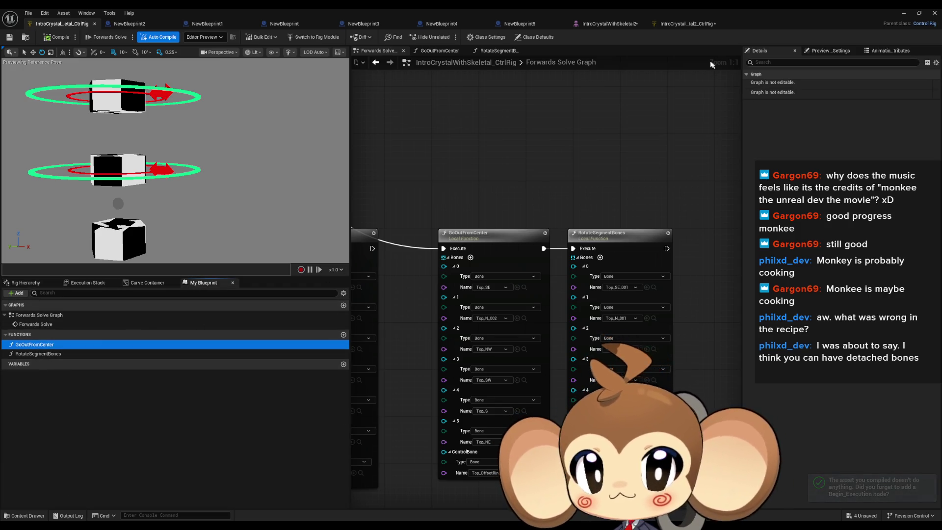
Paste GoOutFromCenter into the new rig's Functions list, removing the stray graph node
click(678, 24)
key(ctrl+v)
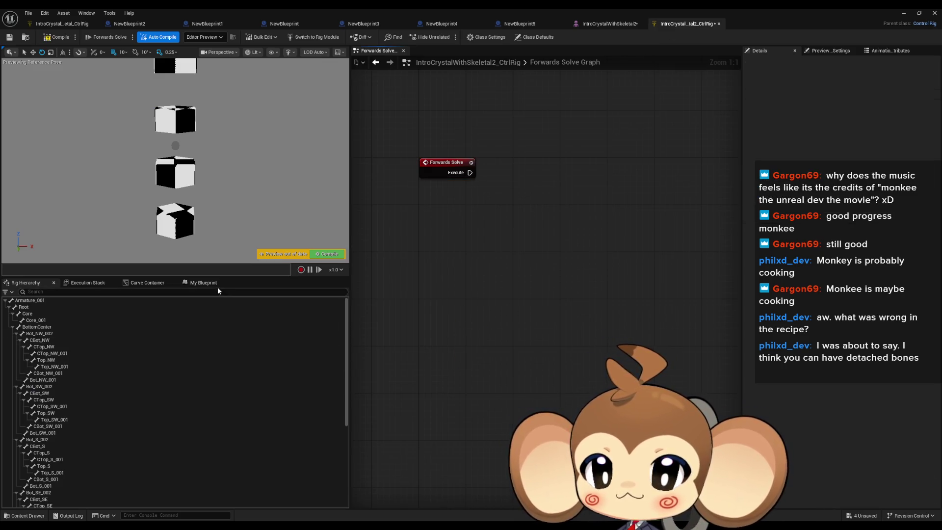
key(Delete)
click(204, 283)
key(ctrl+v)
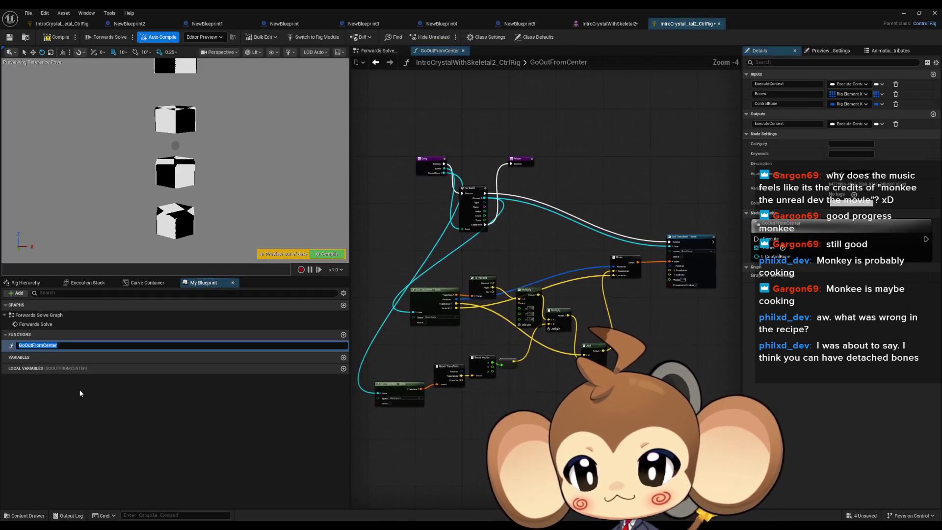
key(Return)
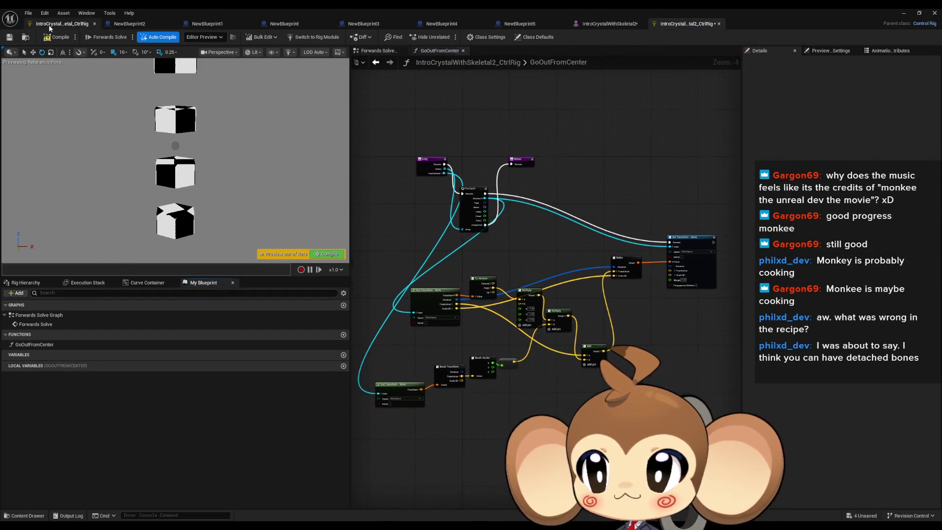
Copy RotateSegmentBones into the new rig's functions, then open the Forwards Solve graph
click(54, 24)
click(54, 355)
click(683, 23)
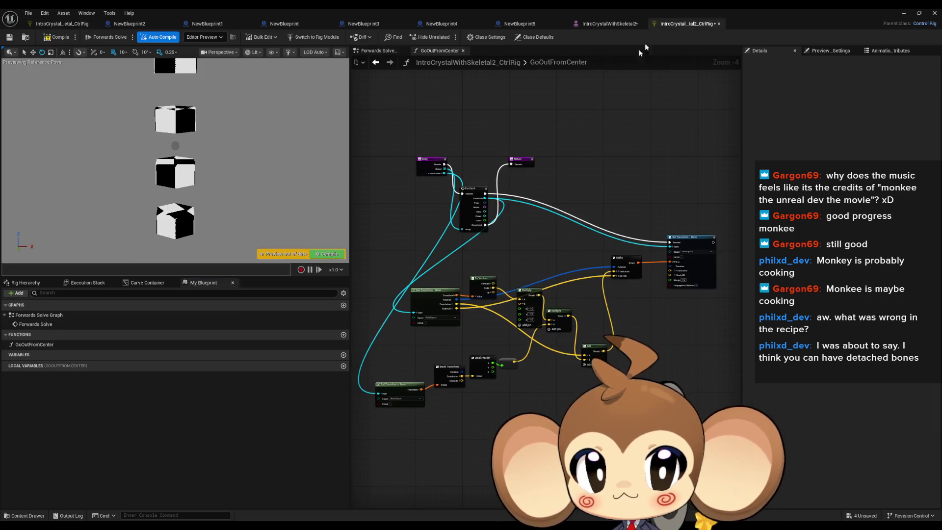
key(ctrl+v)
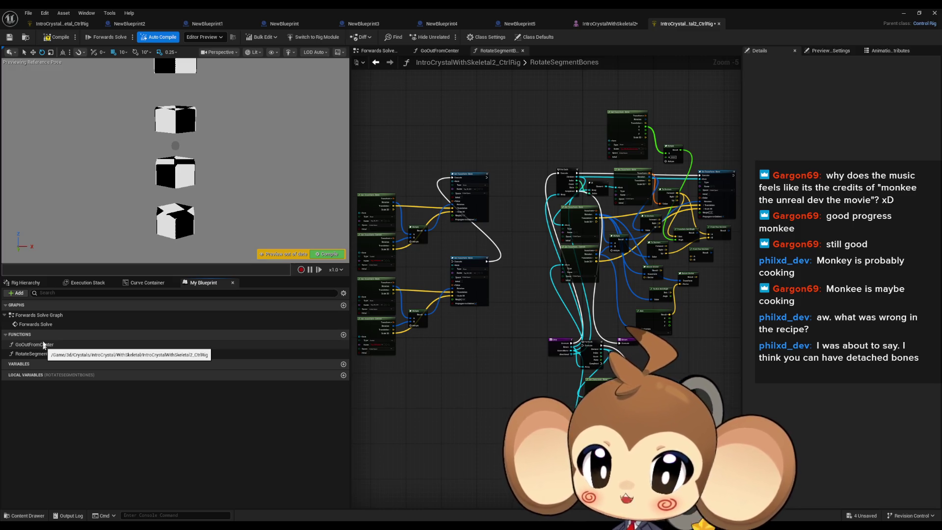
double_click(35, 325)
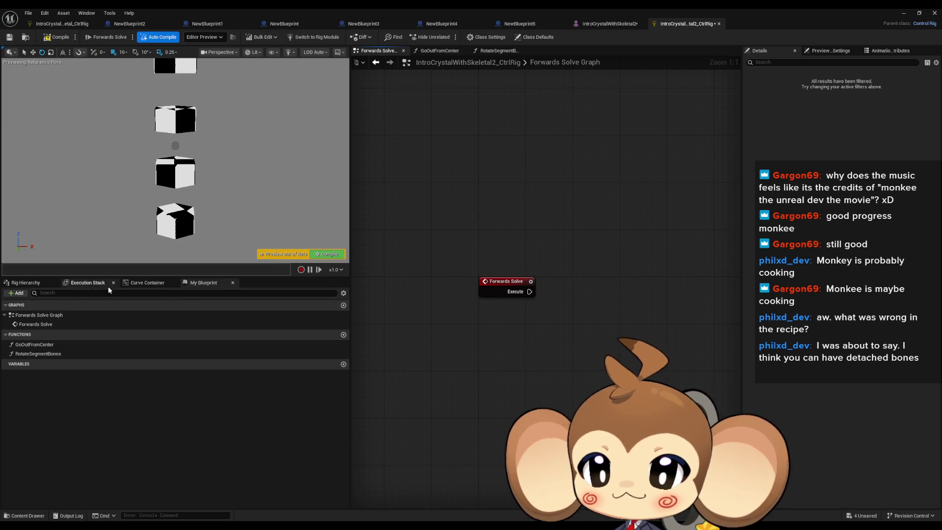
Show the Rig Hierarchy and collapse the Core branch, leaving BottomCenter expanded
click(26, 283)
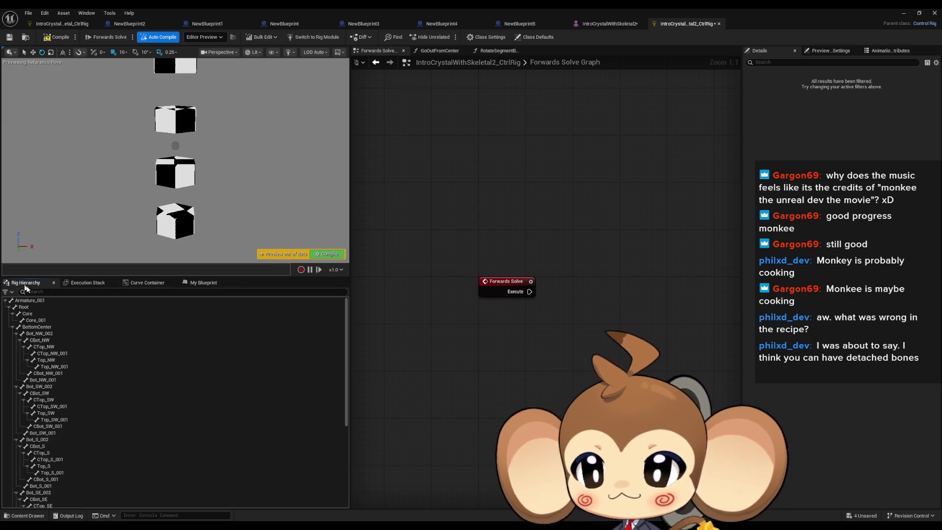
click(12, 315)
click(13, 320)
click(13, 320)
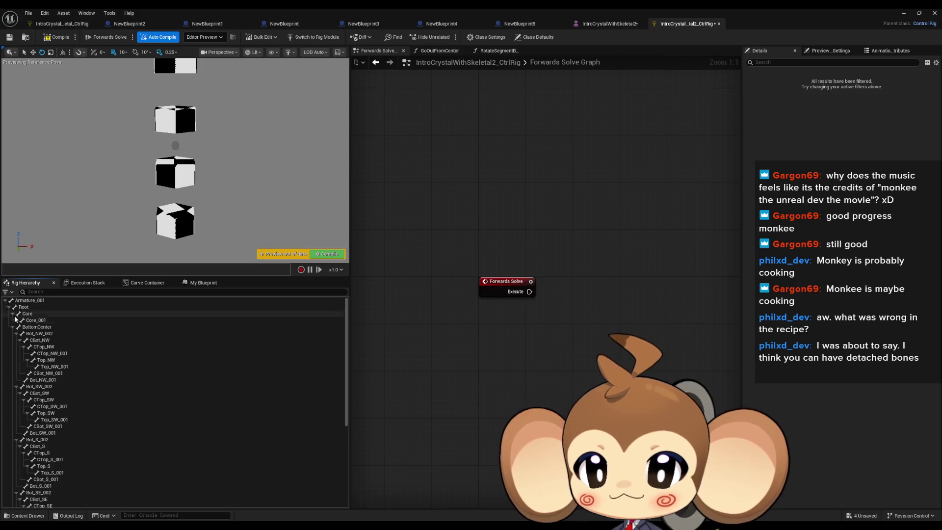
click(13, 320)
click(13, 320)
Collapse the six Bot_*_002 branches, select BottomCenter, and frame the cubes in the preview
click(16, 327)
click(16, 333)
click(16, 340)
click(16, 347)
click(16, 353)
click(17, 360)
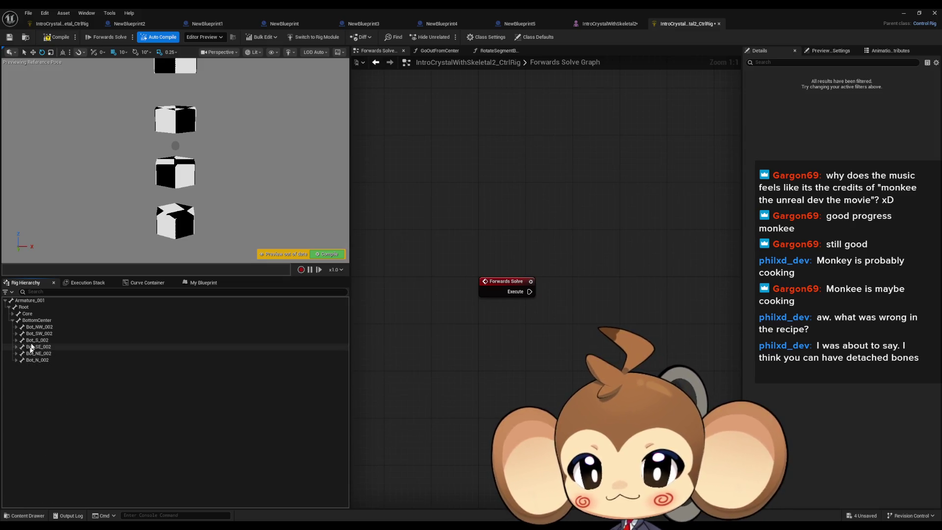
click(40, 320)
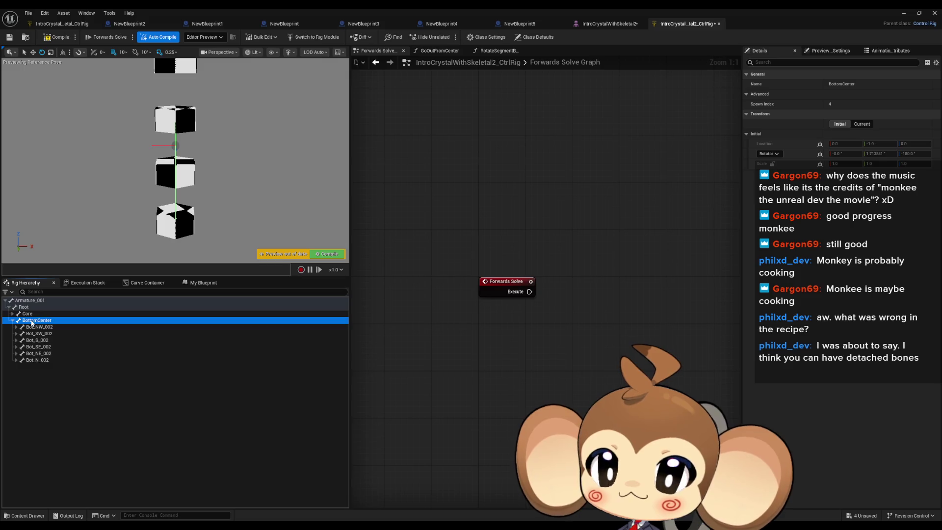
mouse_move(221, 206)
mouse_down()
mouse_move(211, 206)
mouse_move(231, 207)
mouse_up()
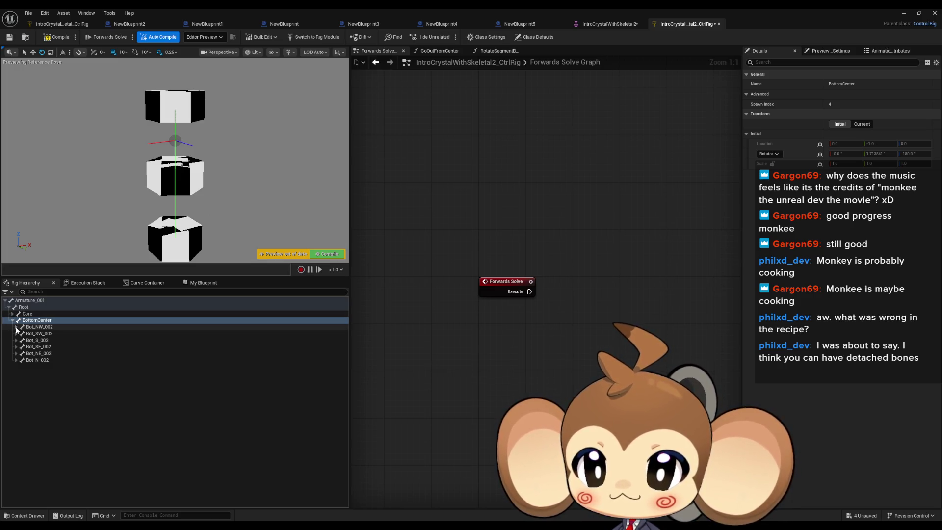
right_click(36, 323)
Add a BottomCenter_ctrl control under BottomCenter and drop it into Forwards Solve as a Get Transform node
mouse_move(132, 107)
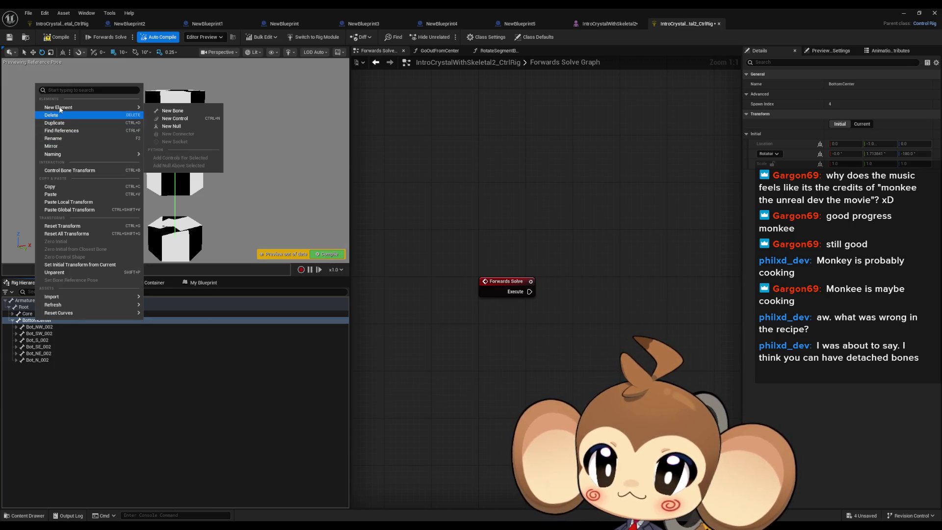
click(188, 118)
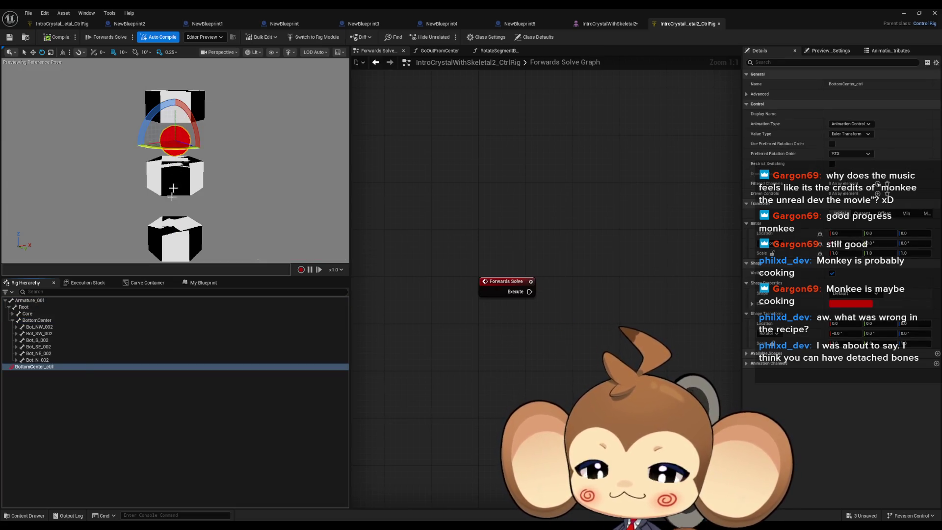
mouse_move(36, 368)
mouse_down()
mouse_move(446, 357)
mouse_move(440, 346)
mouse_up()
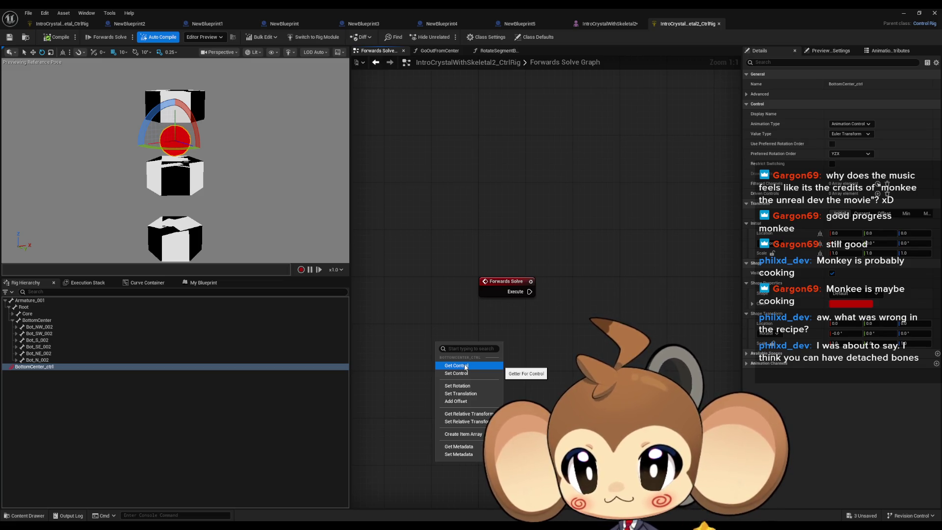
click(466, 366)
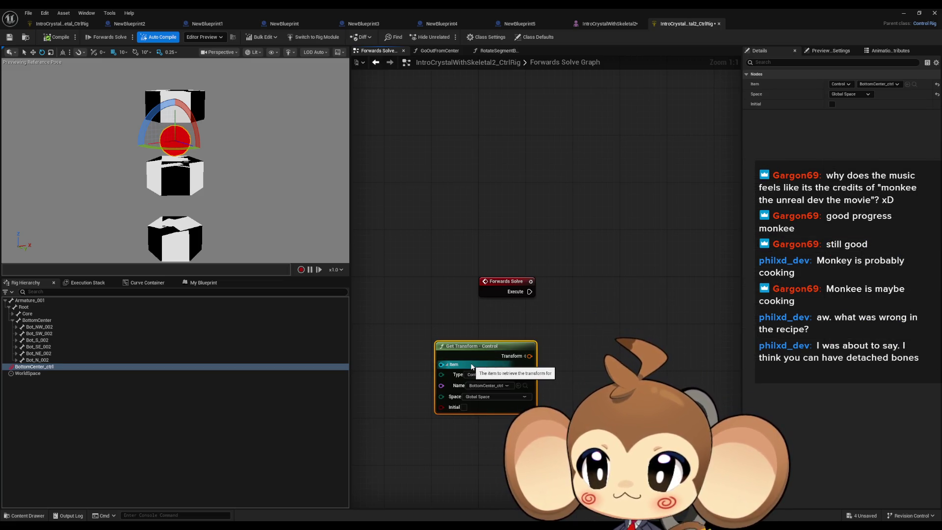
Feed the control's transform into a Set Transform node for BottomCenter, executed from Forwards Solve
mouse_move(196, 125)
mouse_down()
mouse_move(200, 149)
mouse_move(211, 136)
mouse_up()
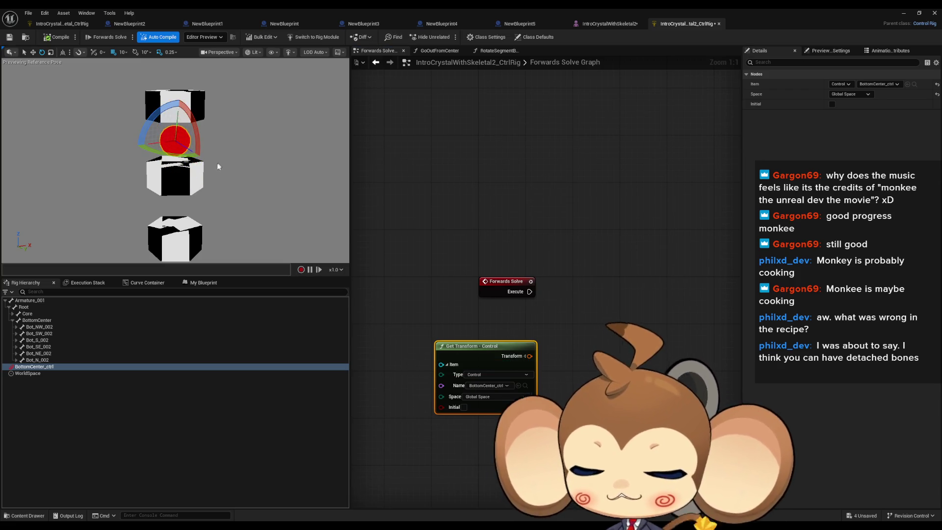
key(ctrl+z)
mouse_move(37, 320)
mouse_down()
mouse_move(339, 330)
mouse_move(608, 284)
mouse_up()
click(628, 312)
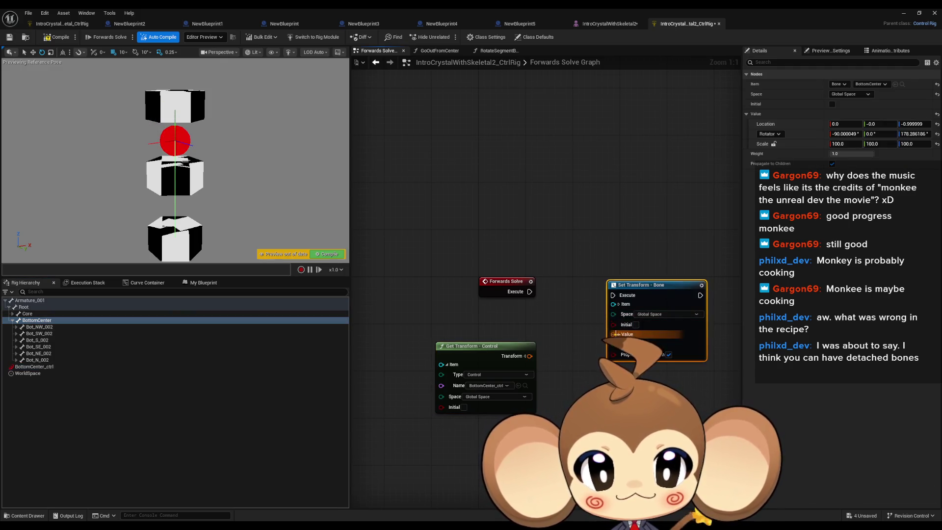
drag(533, 362, 529, 357)
drag(561, 300, 529, 291)
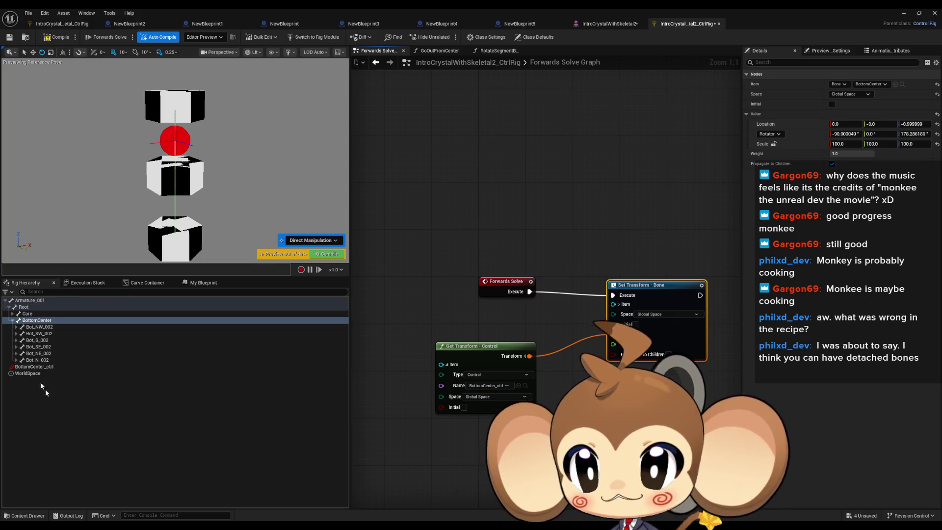
Test-rotate BottomCenter_ctrl, undo the rotation, then delete the control
click(34, 367)
mouse_move(184, 115)
mouse_down()
mouse_move(199, 157)
mouse_move(188, 182)
mouse_move(199, 101)
mouse_move(185, 164)
mouse_move(200, 169)
mouse_move(200, 140)
mouse_move(189, 184)
mouse_move(198, 149)
mouse_move(189, 118)
mouse_move(200, 150)
mouse_move(189, 191)
mouse_move(199, 147)
mouse_move(189, 118)
mouse_move(200, 157)
mouse_move(189, 185)
mouse_move(200, 151)
mouse_move(194, 103)
mouse_move(200, 162)
mouse_move(177, 130)
mouse_up()
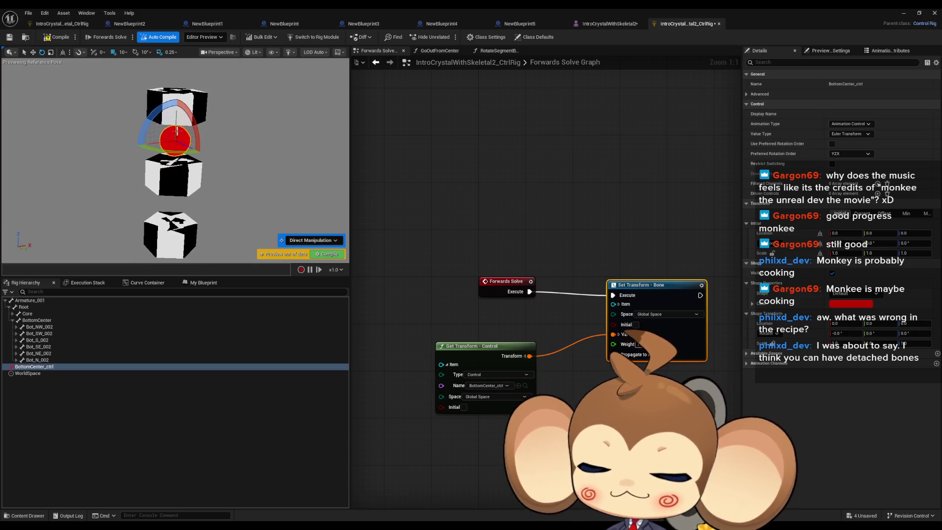
key(ctrl+z)
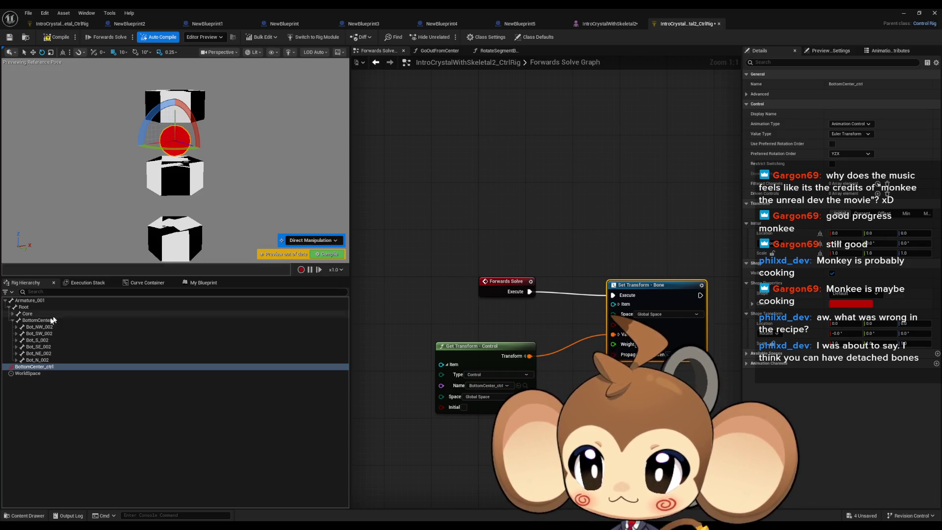
click(37, 360)
click(34, 367)
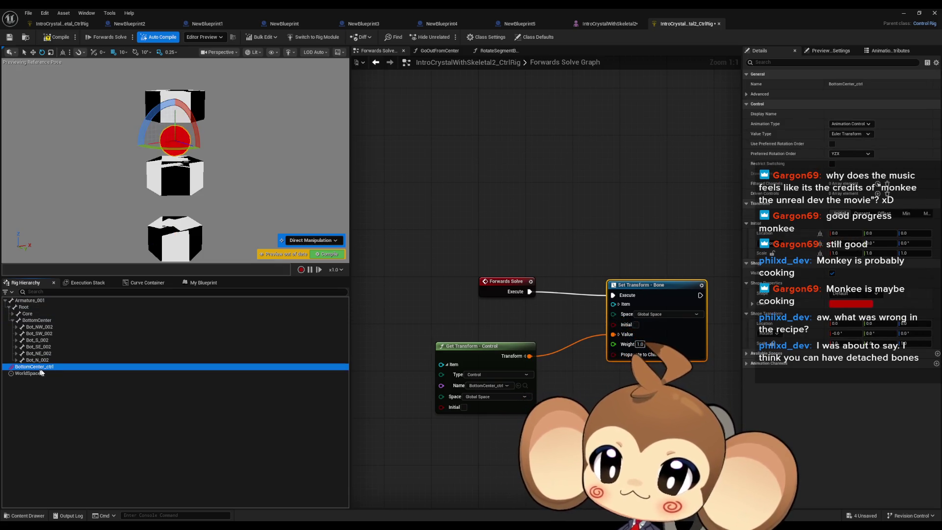
key(Delete)
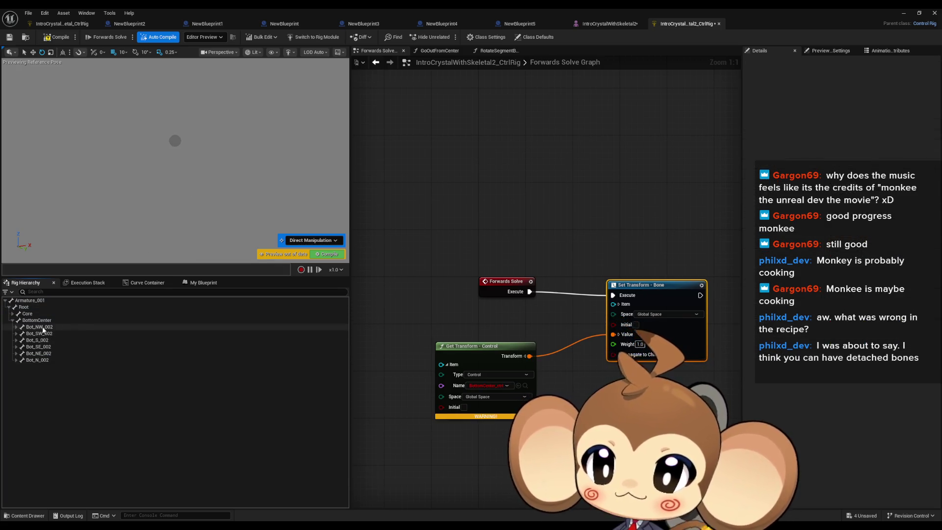
Add a new control, Bot_NW_002_ctrl, for the Bot_NW_002 bone
click(39, 327)
right_click(39, 329)
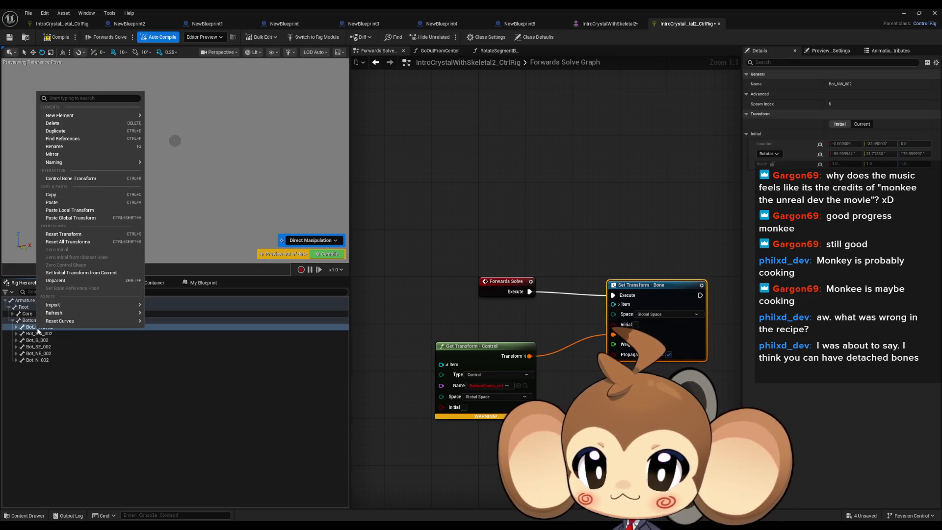
mouse_move(78, 115)
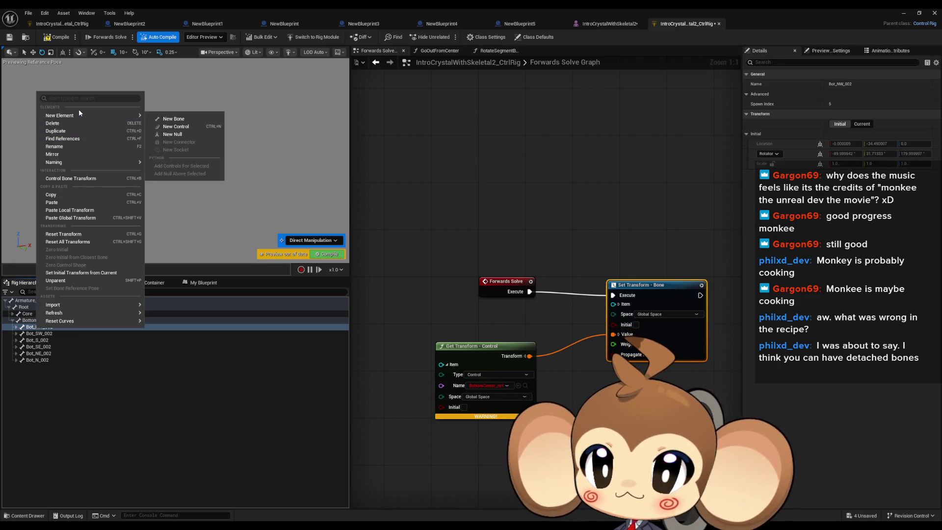
click(187, 128)
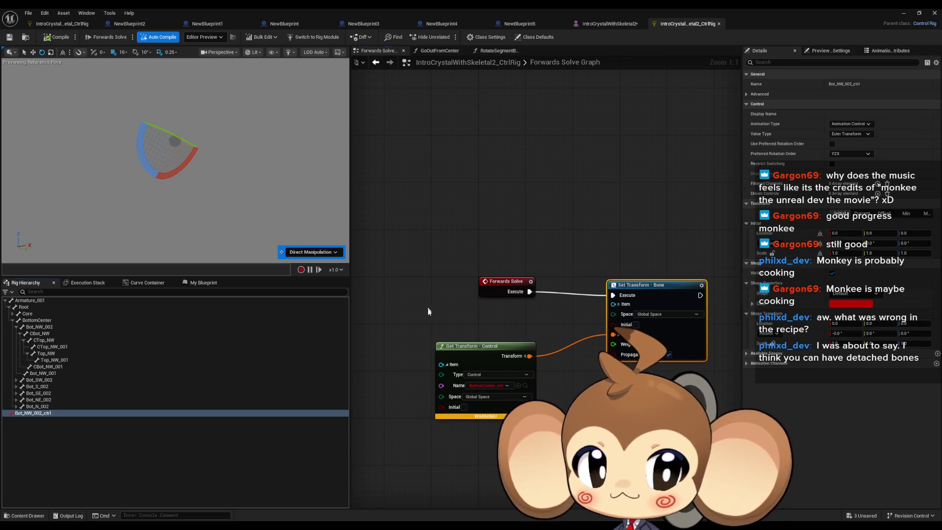
Delete the old Get Transform and Set Transform - Bone nodes and add a Get Control node for Bot_NW_002_ctrl
click(491, 358)
key(Delete)
scroll(491, 358, down, 5)
drag(44, 413, 463, 352)
click(491, 373)
scroll(508, 369, up, 5)
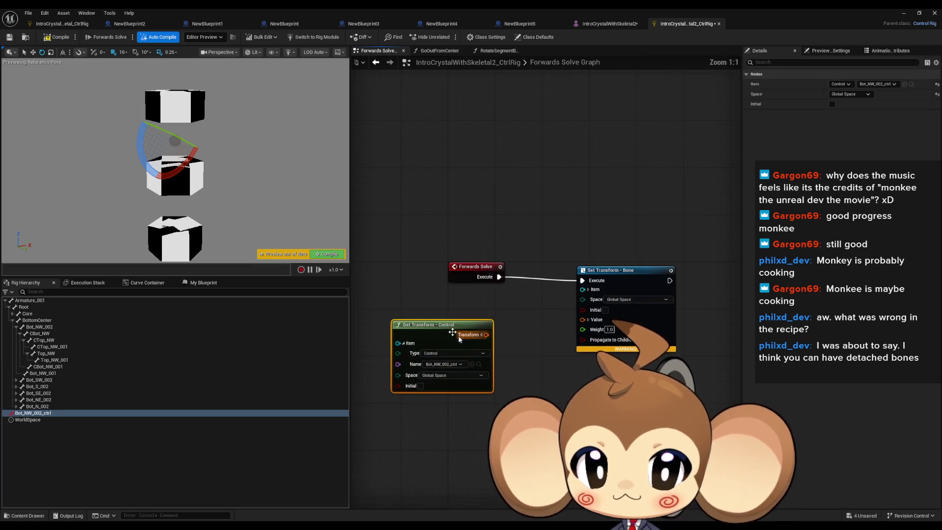
click(584, 317)
key(Delete)
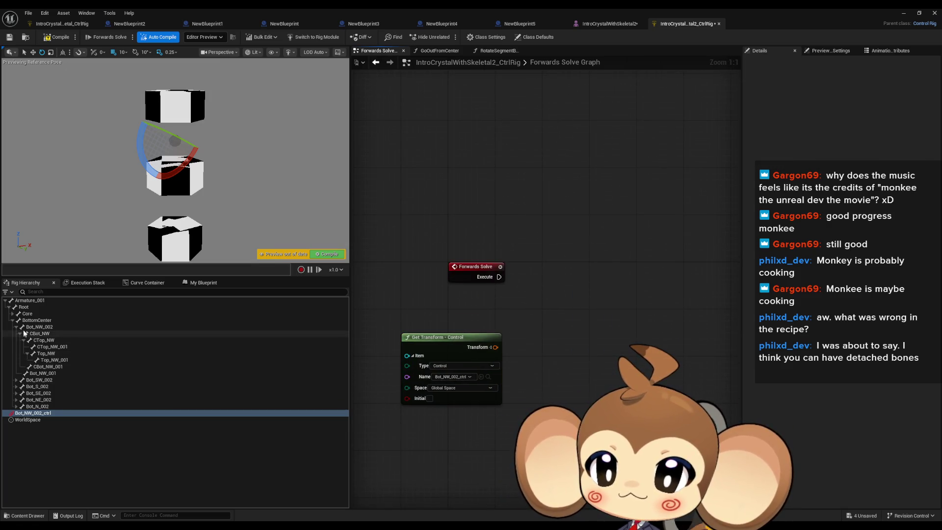
click(13, 321)
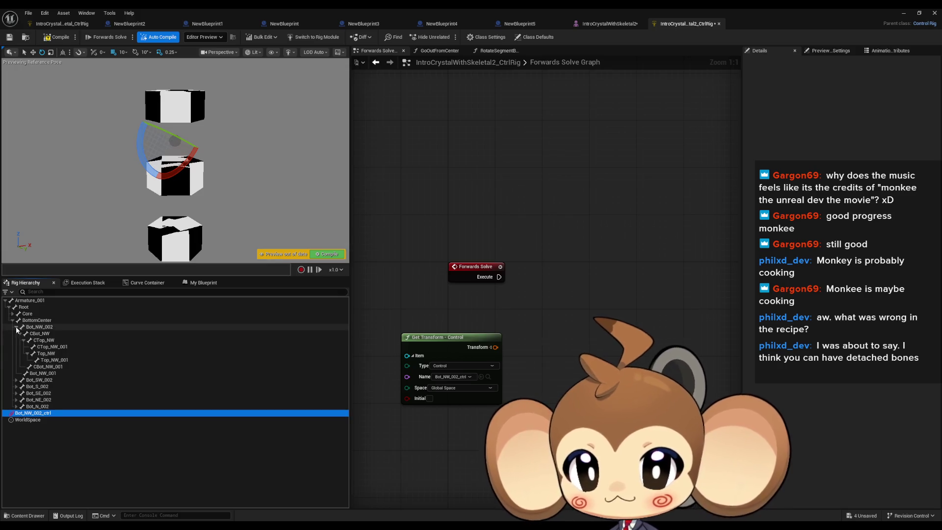
Create Set Transform - Bone nodes for the six bones Bot_NW_002 through Bot_N_002
click(17, 326)
click(39, 327)
shift+click(39, 360)
mouse_move(41, 363)
mouse_down()
mouse_move(557, 315)
mouse_move(591, 300)
mouse_up()
click(620, 328)
scroll(494, 349, down, 4)
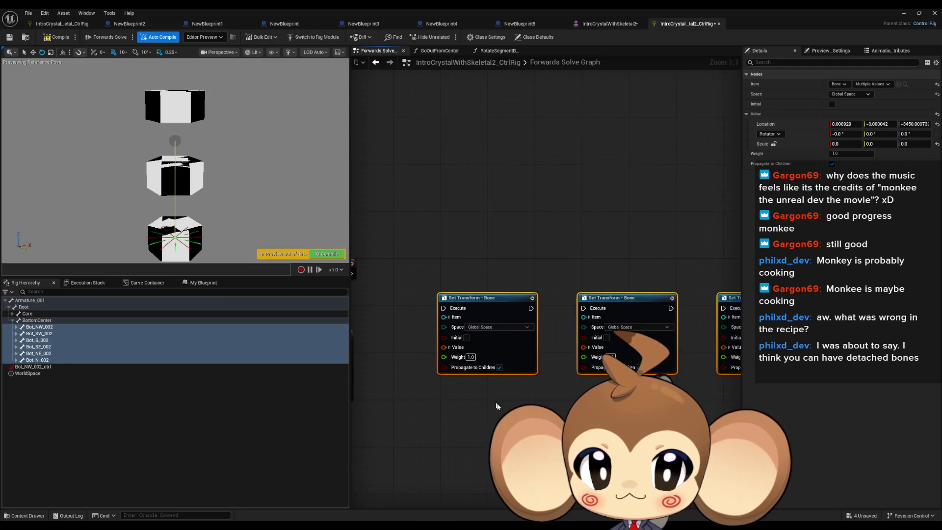
drag(502, 342, 479, 269)
Arrange the six bone nodes into a vertical column in the graph
click(540, 270)
mouse_move(540, 270)
mouse_down()
mouse_move(506, 366)
mouse_move(490, 366)
mouse_up()
mouse_move(469, 269)
mouse_down()
mouse_move(501, 321)
mouse_move(492, 321)
mouse_up()
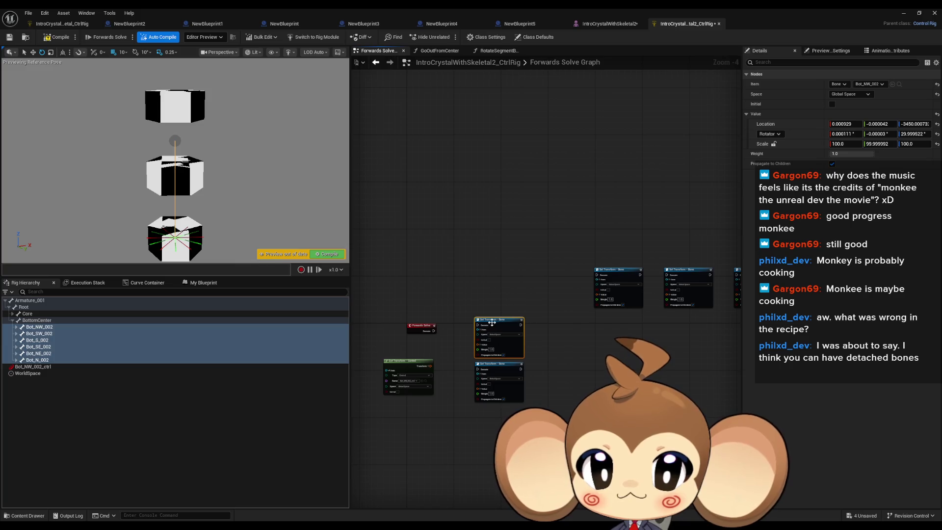
drag(610, 271, 511, 408)
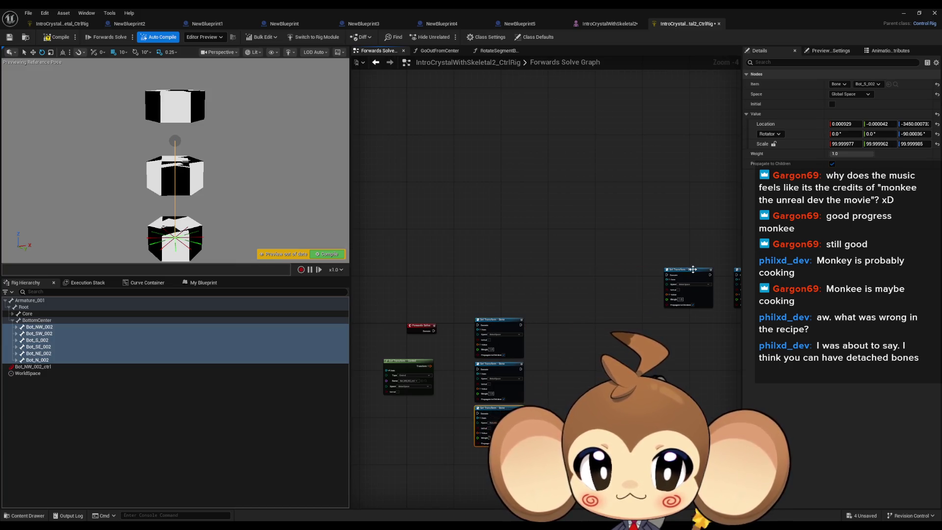
drag(692, 269, 530, 496)
scroll(572, 250, down, 3)
mouse_move(572, 251)
mouse_down()
mouse_move(593, 287)
mouse_move(471, 379)
mouse_up()
scroll(471, 379, up, 5)
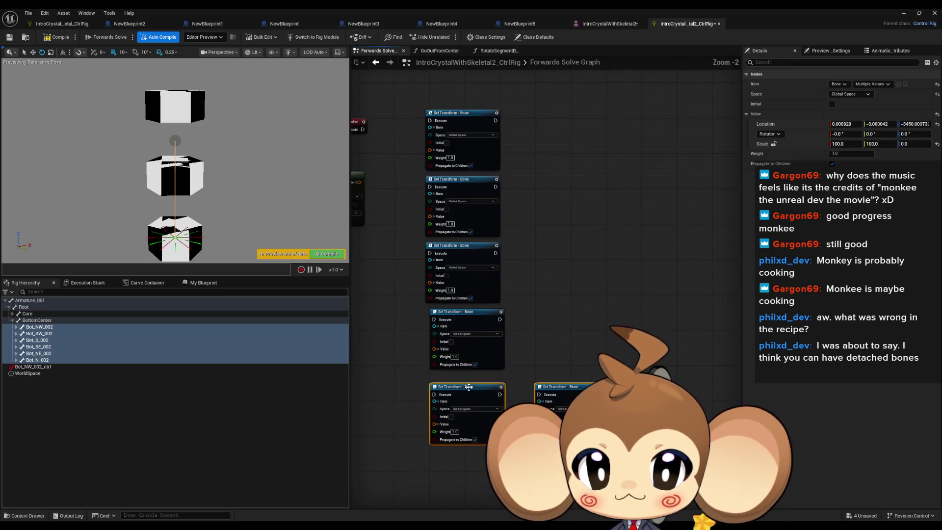
click(561, 379)
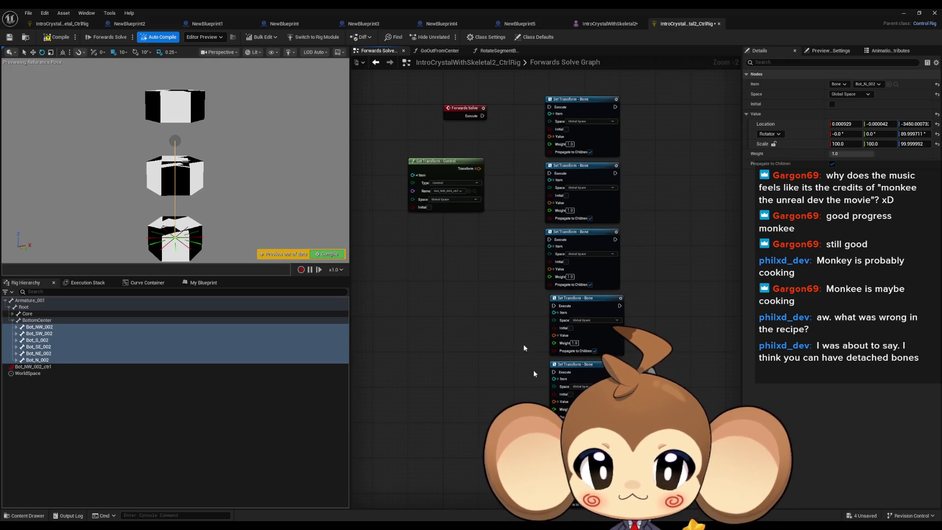
Feed the control's transform into each bone node's Value, chain their Execute pins, and compile
mouse_move(508, 203)
mouse_down()
mouse_move(554, 401)
mouse_move(493, 231)
mouse_move(525, 375)
mouse_move(543, 294)
mouse_move(557, 338)
mouse_up()
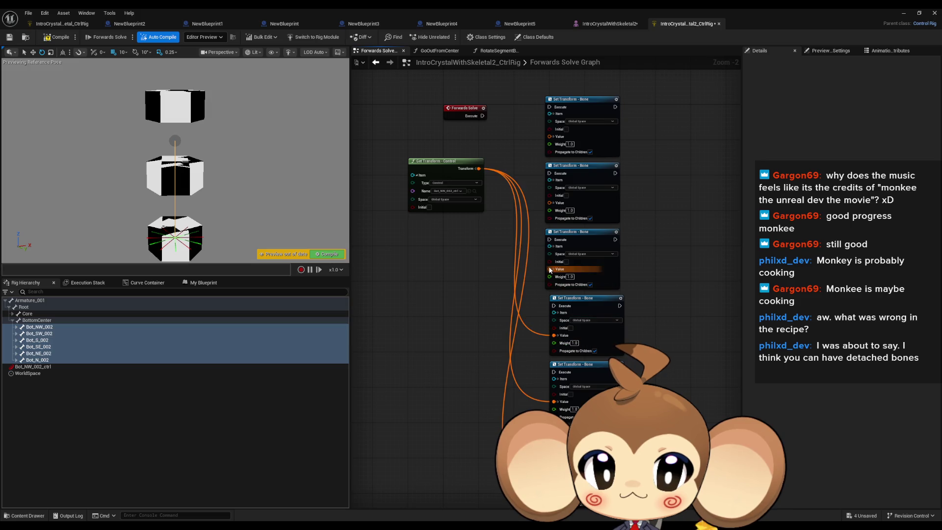
click(475, 168)
mouse_move(479, 169)
mouse_down()
mouse_move(553, 146)
mouse_move(537, 110)
mouse_move(482, 119)
mouse_up()
mouse_move(616, 107)
mouse_down()
mouse_move(653, 142)
mouse_move(550, 173)
mouse_up()
mouse_move(616, 173)
mouse_down()
mouse_move(638, 186)
mouse_move(550, 240)
mouse_up()
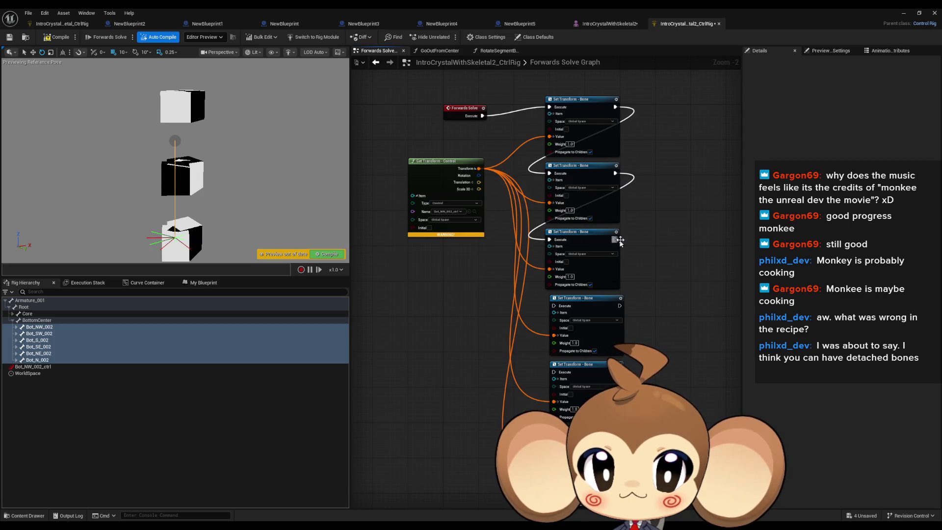
drag(616, 240, 554, 306)
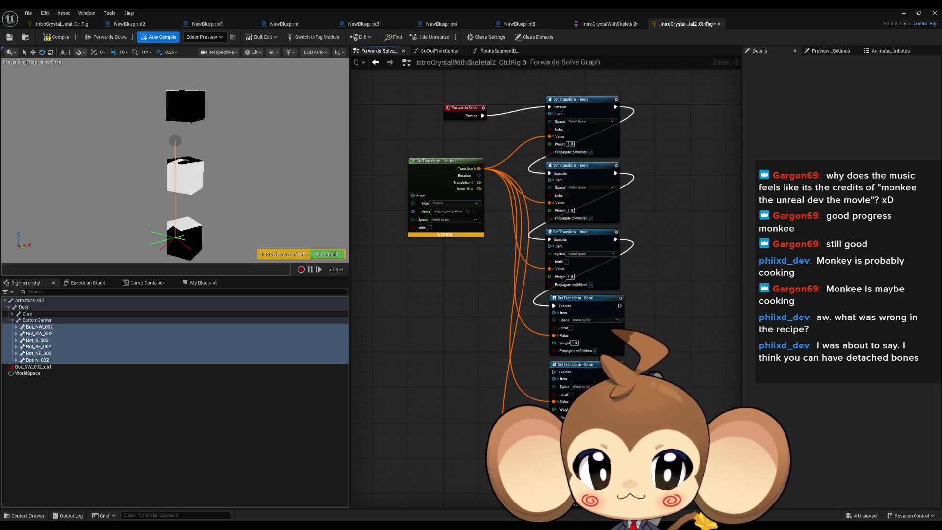
mouse_move(554, 372)
mouse_down()
mouse_move(617, 324)
mouse_move(620, 306)
mouse_up()
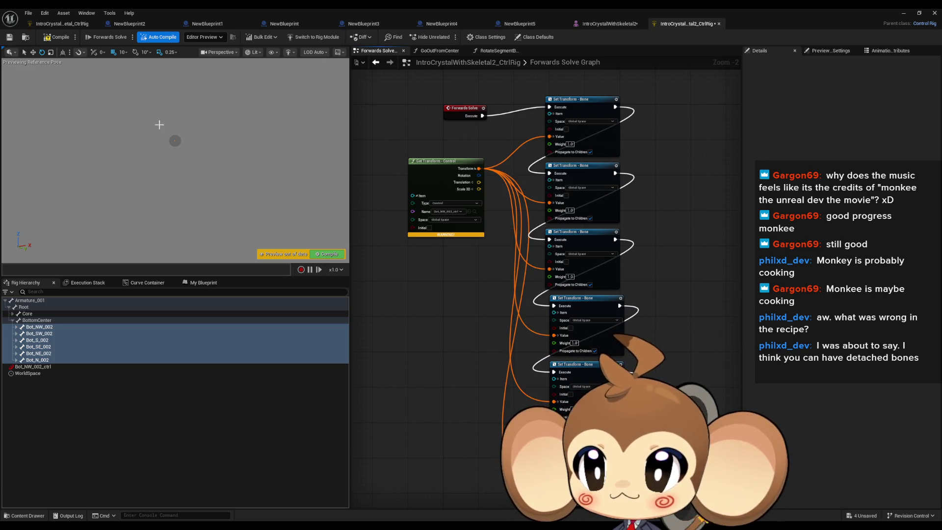
click(56, 36)
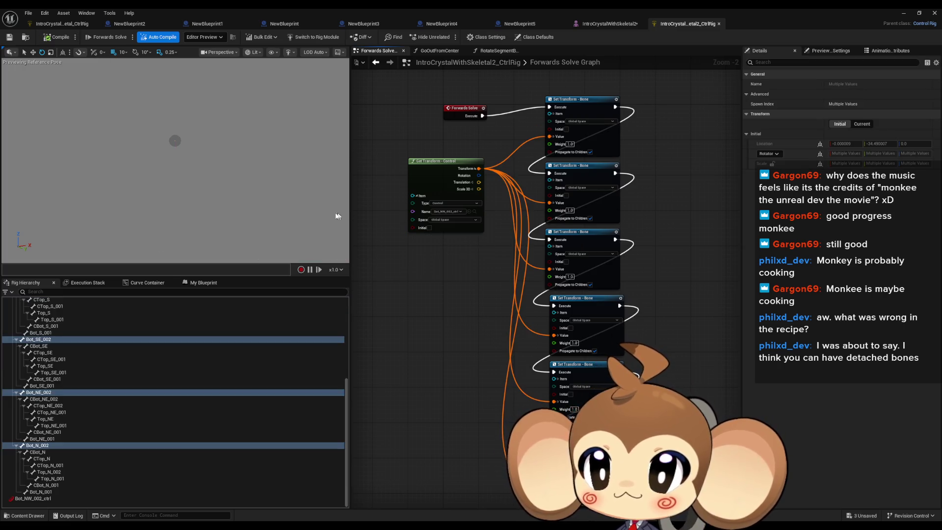
Compile the rig with Bot_NW_002_ctrl selected and switch the gizmo to translate mode
click(34, 498)
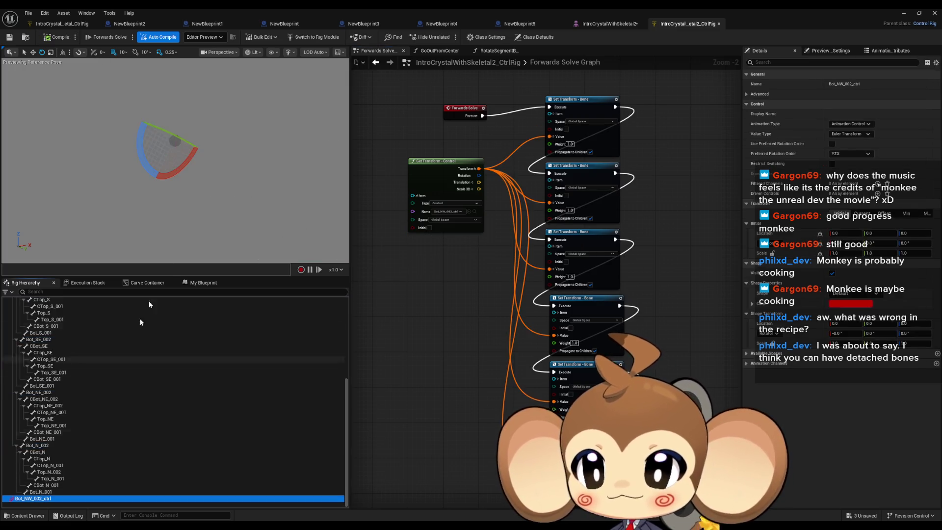
click(54, 39)
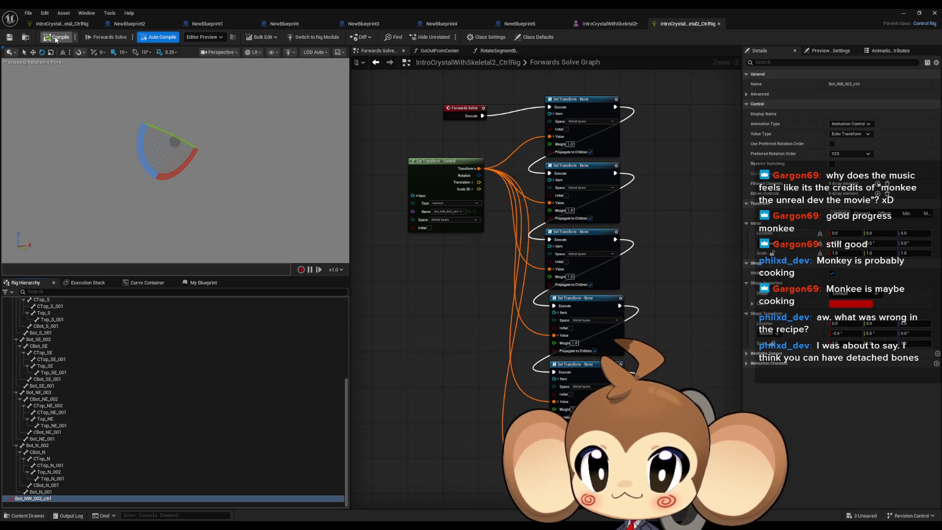
click(34, 53)
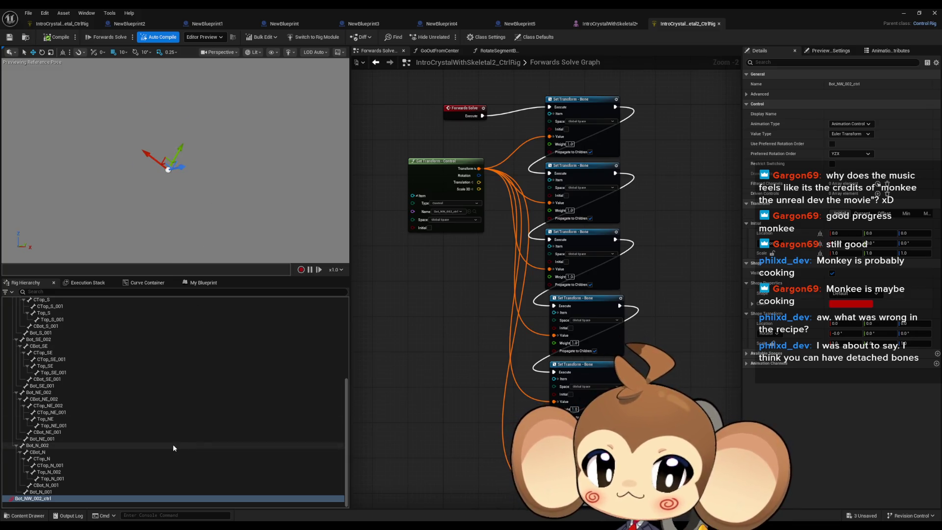
Disconnect Forwards Solve from the first bone node, compile and save, then delete Bot_NW_002_ctrl
alt+click(483, 116)
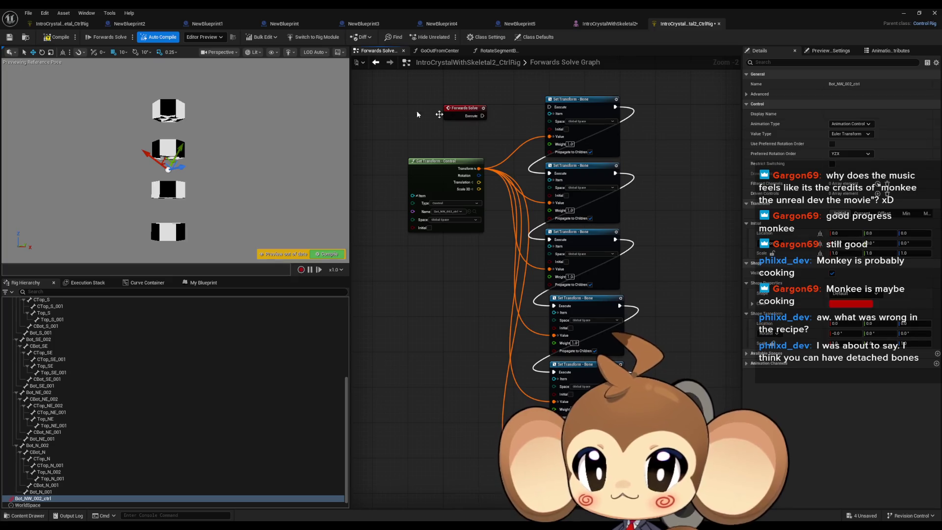
click(55, 39)
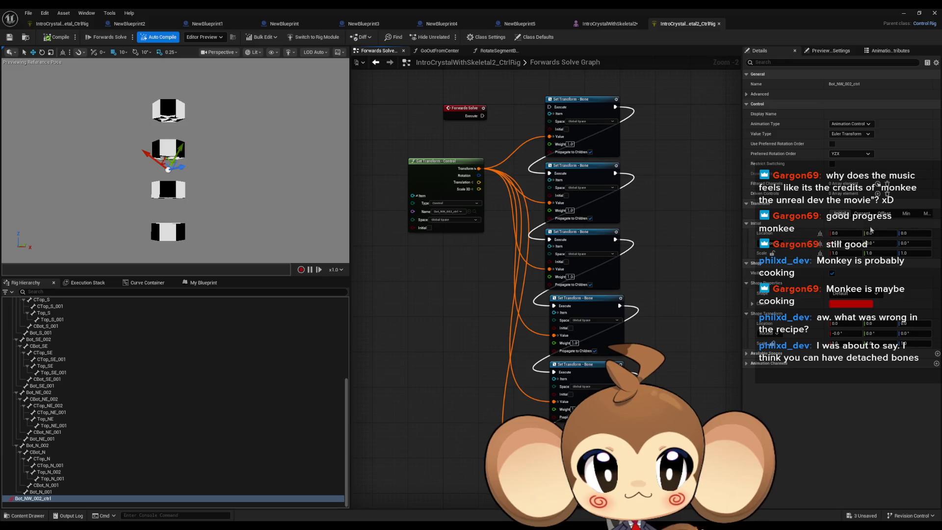
click(39, 499)
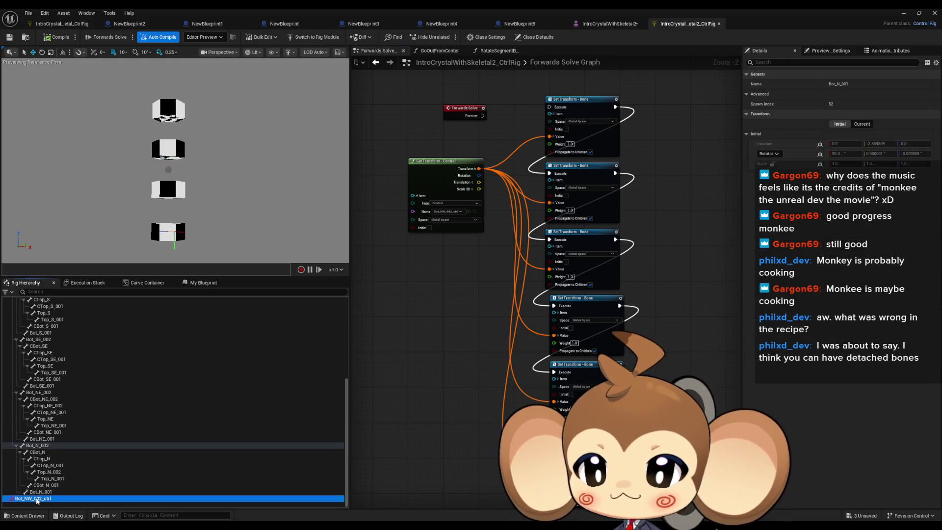
key(Delete)
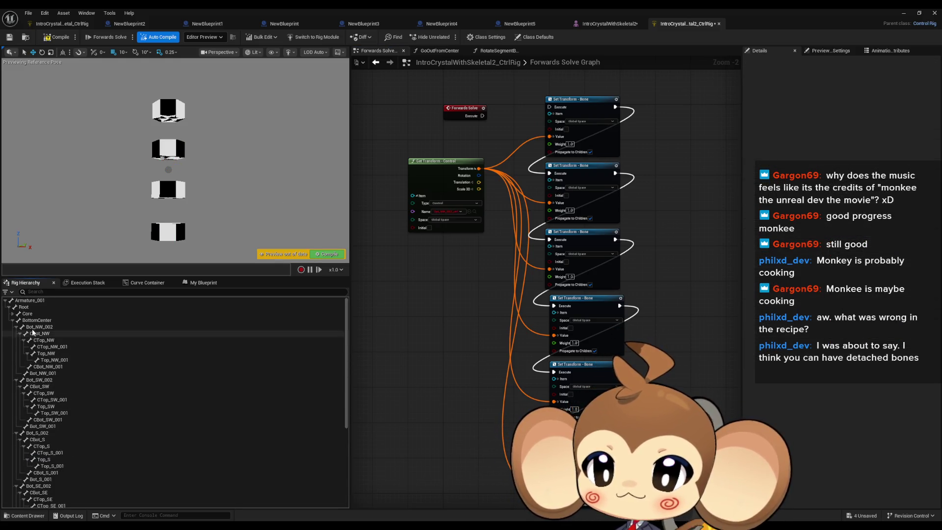
Collapse the six Bot_*_002 bone branches under BottomCenter in the Rig Hierarchy
click(32, 321)
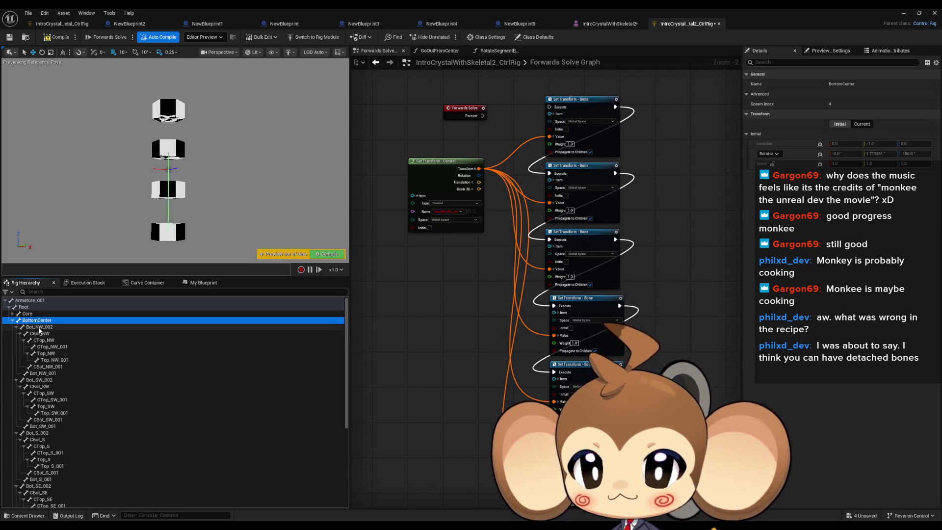
click(39, 329)
click(17, 327)
click(16, 333)
click(16, 340)
click(17, 347)
click(16, 353)
click(16, 361)
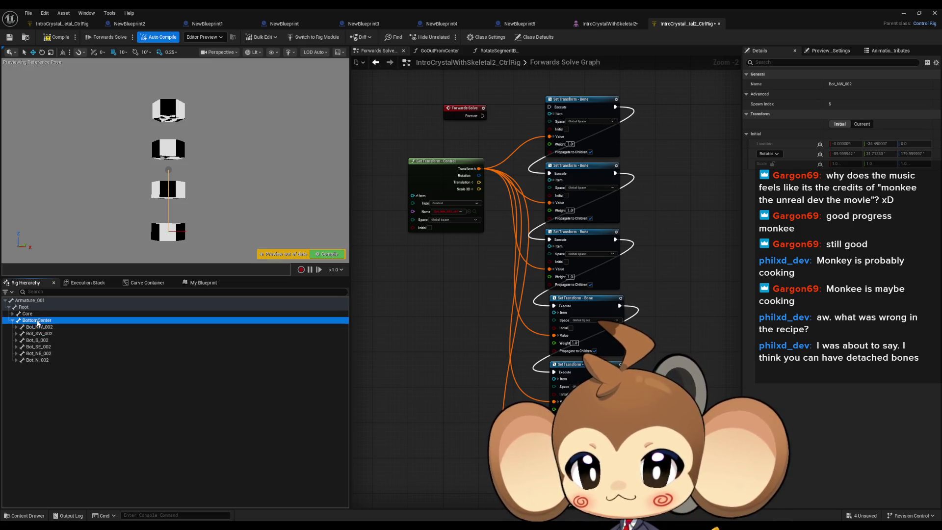
Create a new Bot_NW_002_ctrl control from the Bot_NW_002 bone via New Element > New Control
right_click(35, 329)
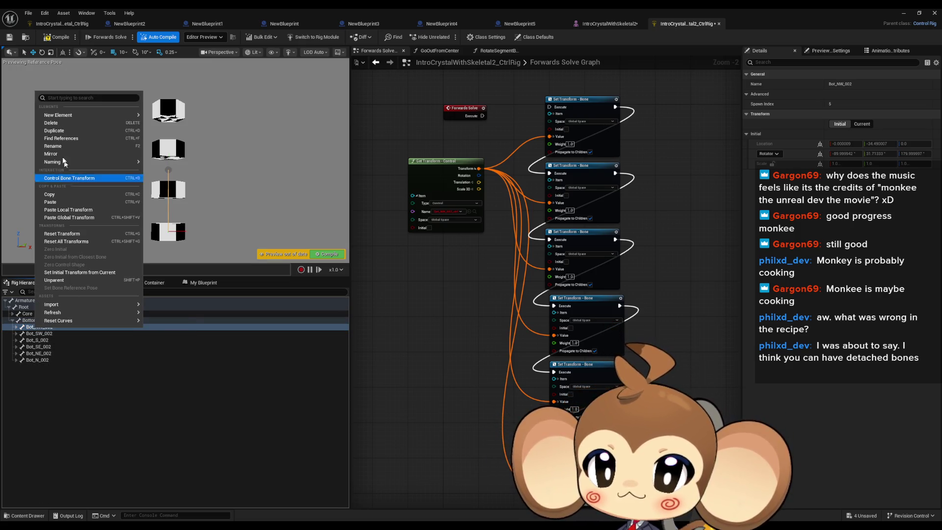
mouse_move(98, 115)
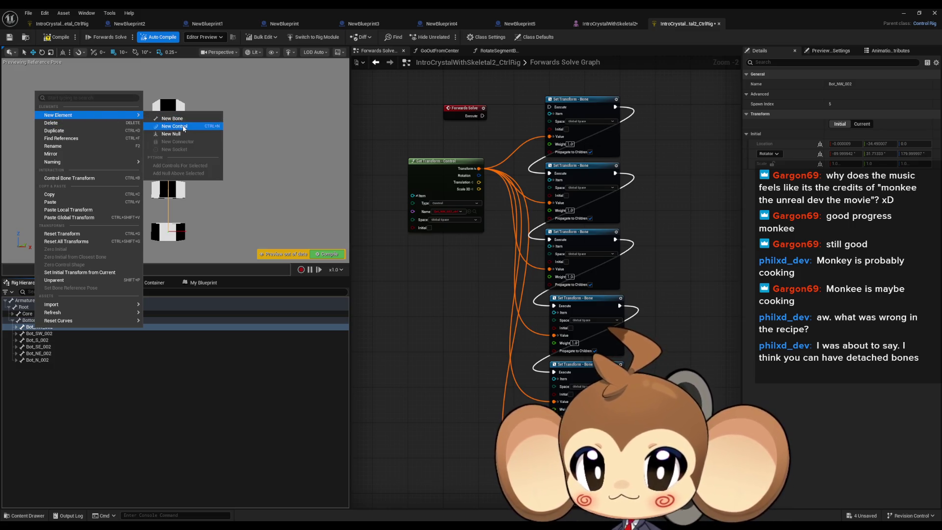
click(167, 126)
mouse_move(214, 199)
mouse_down()
mouse_move(211, 166)
mouse_move(210, 201)
mouse_up()
scroll(413, 226, up, 2)
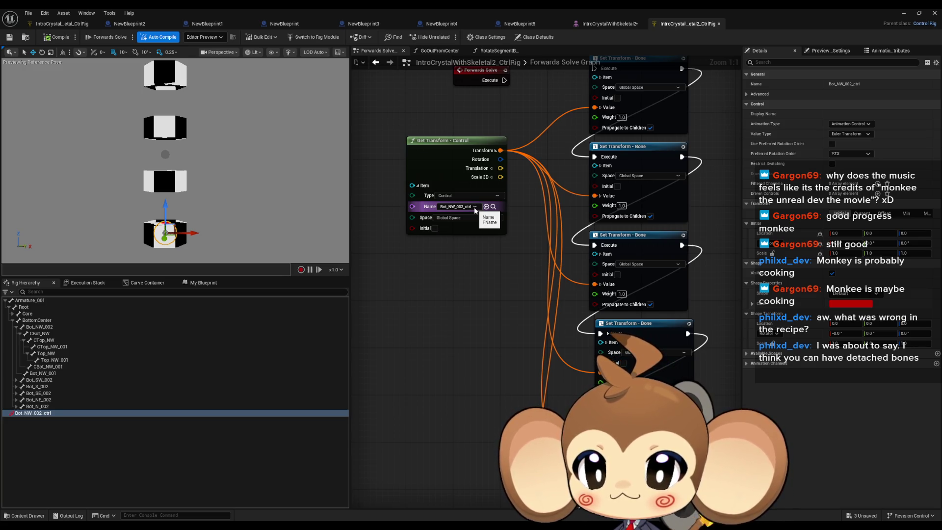
Reconnect Forwards Solve to the top Set Transform - Bone node and move Get Transform left
drag(524, 178, 526, 242)
drag(595, 135, 506, 144)
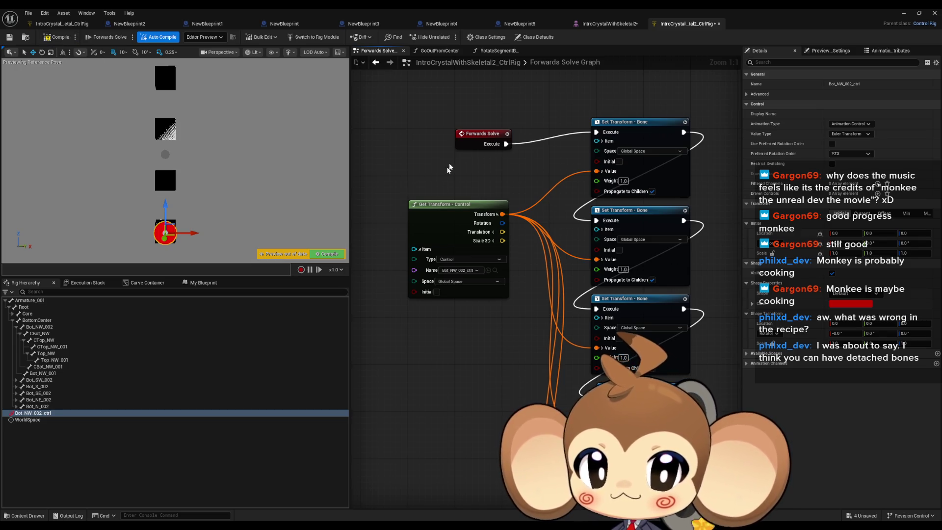
mouse_move(468, 205)
mouse_down()
mouse_move(445, 209)
mouse_move(404, 243)
mouse_move(446, 241)
mouse_up()
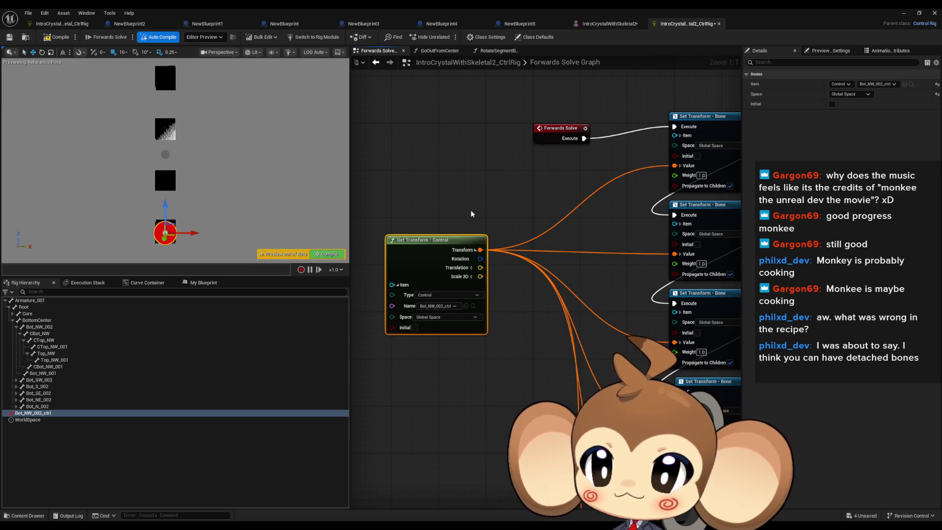
drag(488, 207, 419, 212)
Reselect bones Bot_NW_002 to Bot_N_002 and undo the extra Set Transform - Bone nodes
click(13, 320)
click(12, 320)
click(17, 327)
click(37, 328)
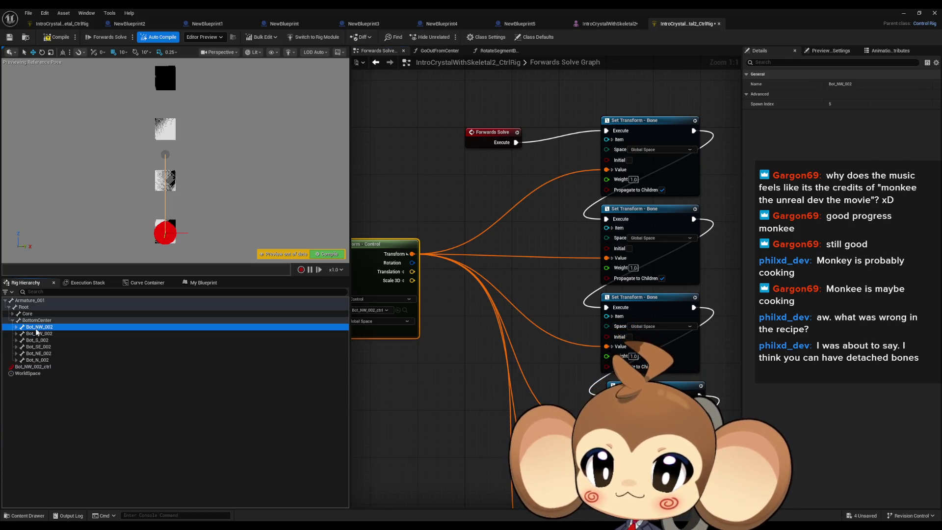
shift+click(92, 359)
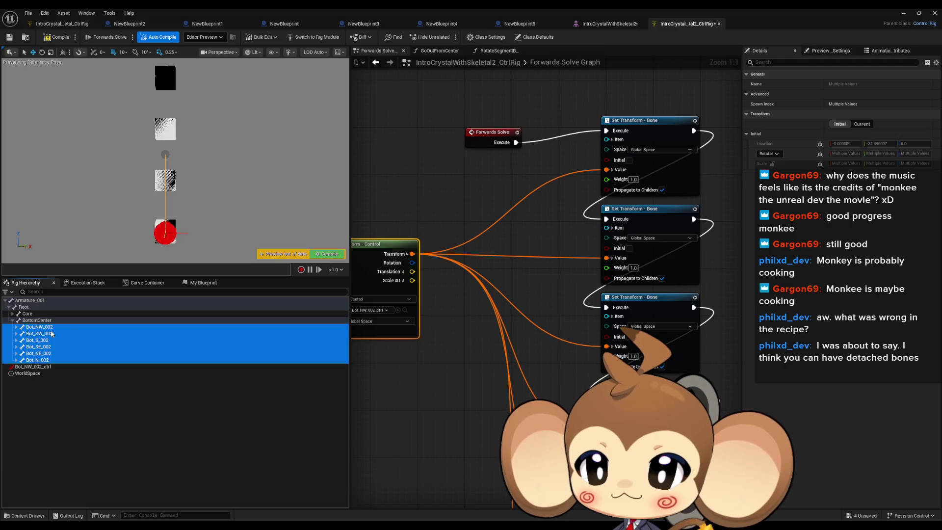
drag(484, 295, 488, 319)
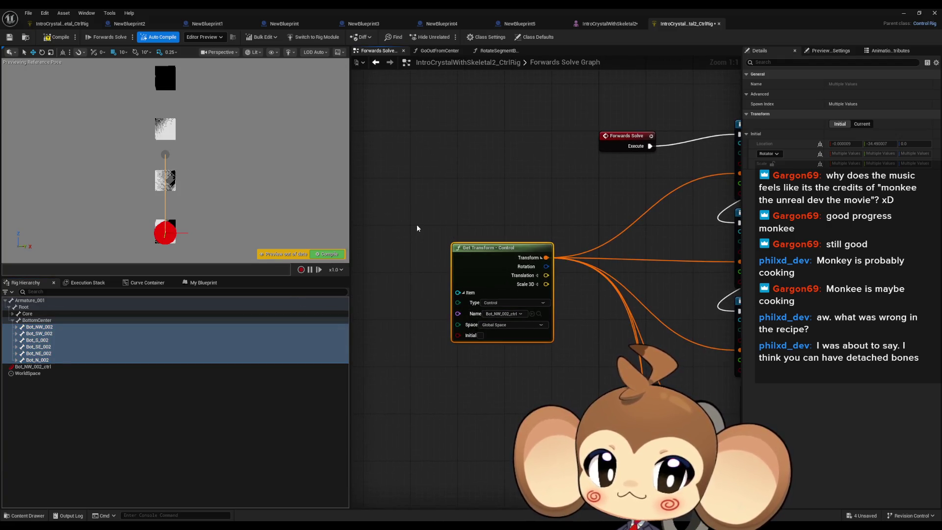
drag(569, 203, 407, 230)
scroll(408, 230, down, 4)
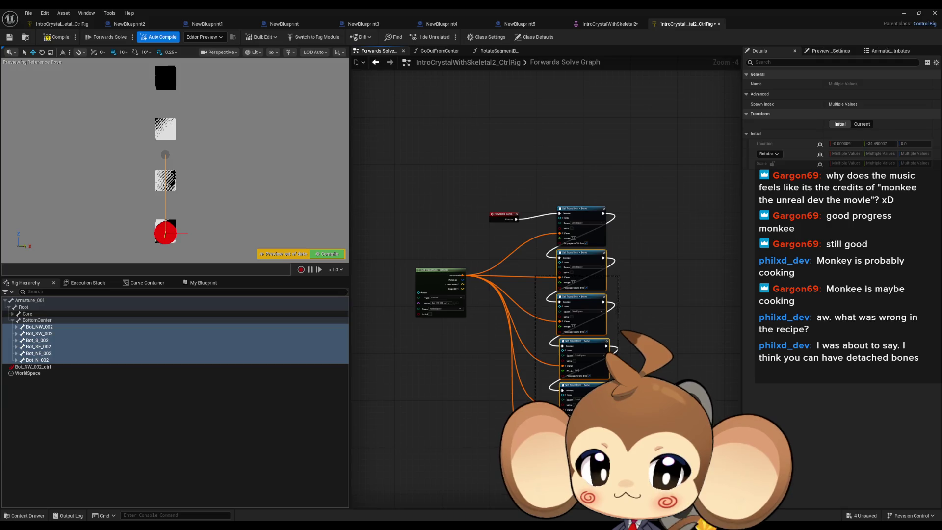
key(ctrl+z)
click(202, 282)
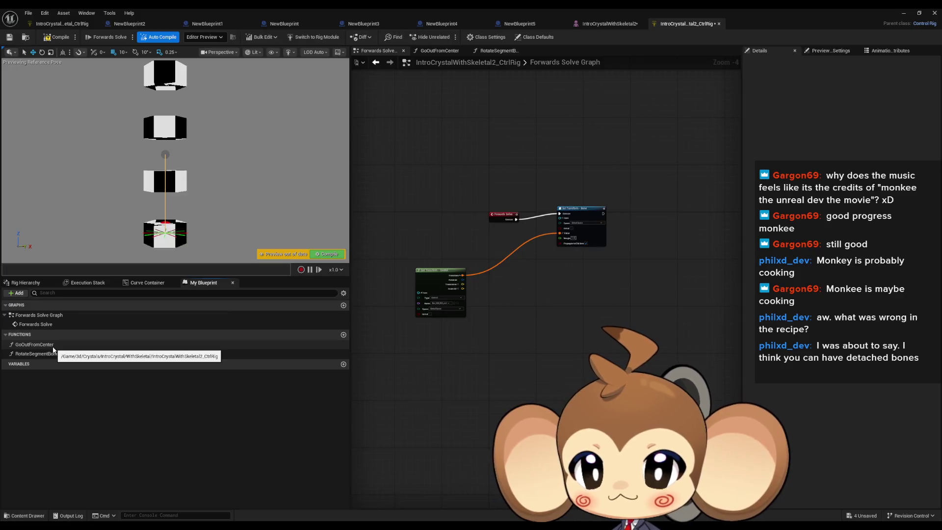
Create a new rig function named SetPositionFromController
click(344, 335)
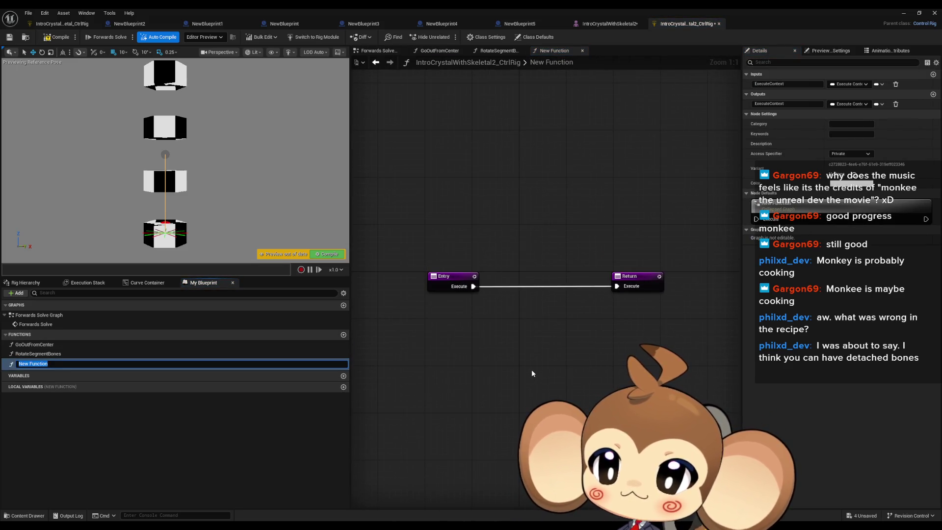
text(SetPositionFromController)
key(Return)
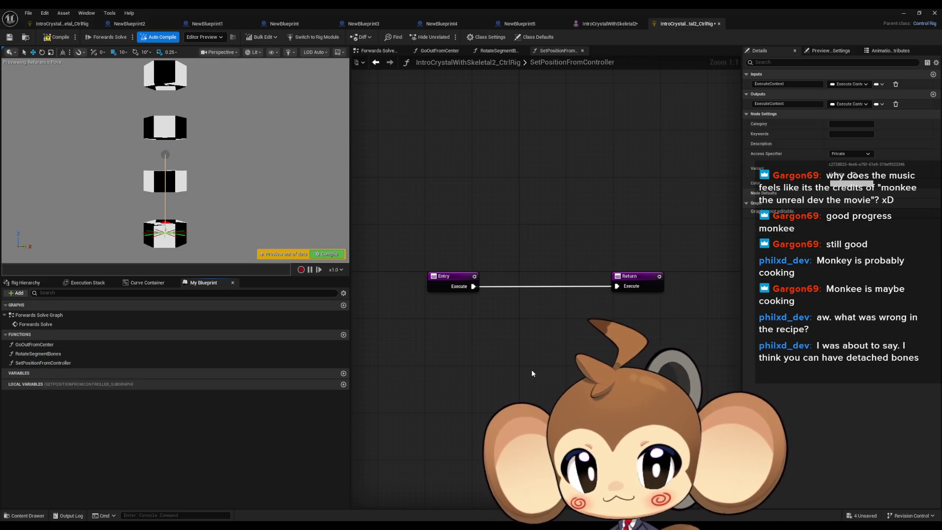
click(451, 276)
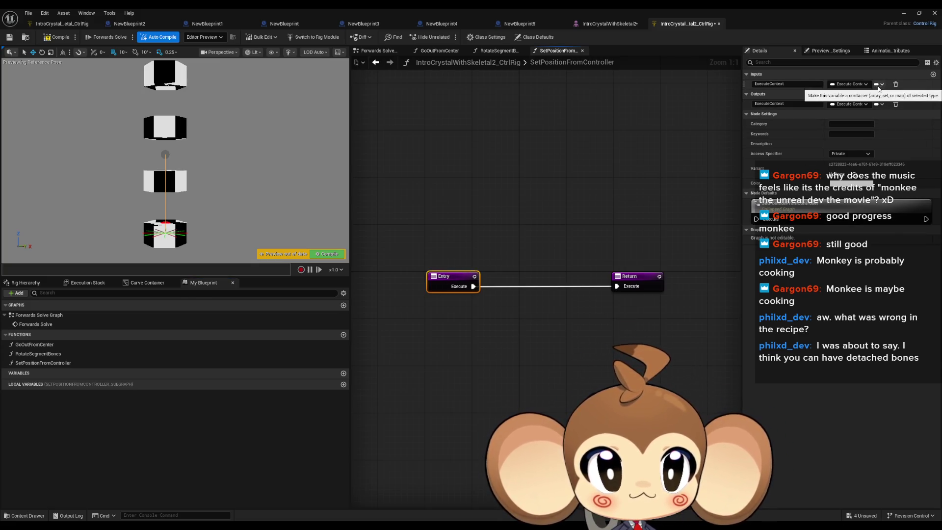
Add a Rig Element Key input named Controller to the function
click(935, 74)
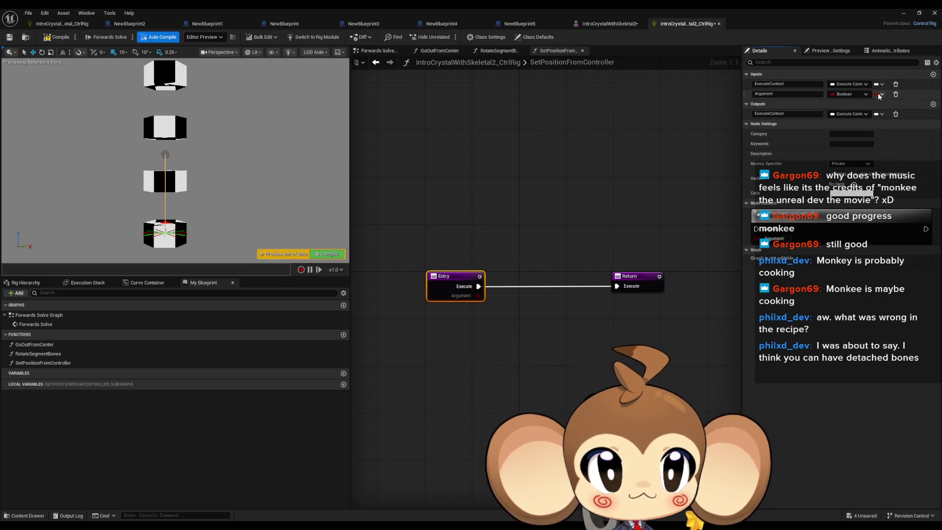
click(850, 94)
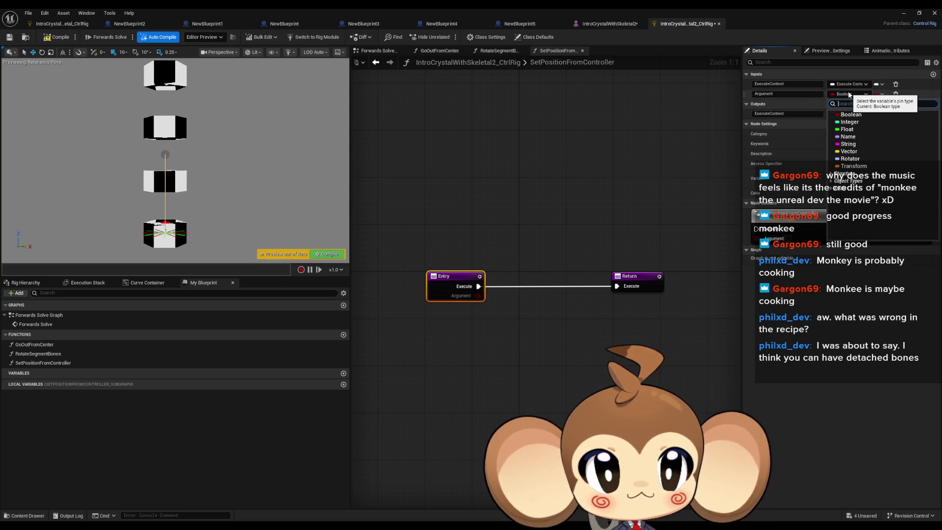
text(key rig)
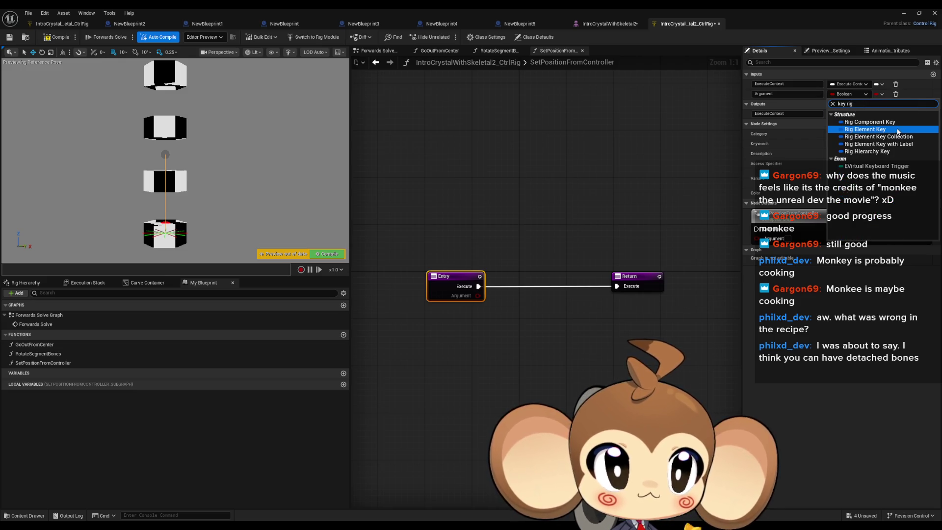
click(898, 134)
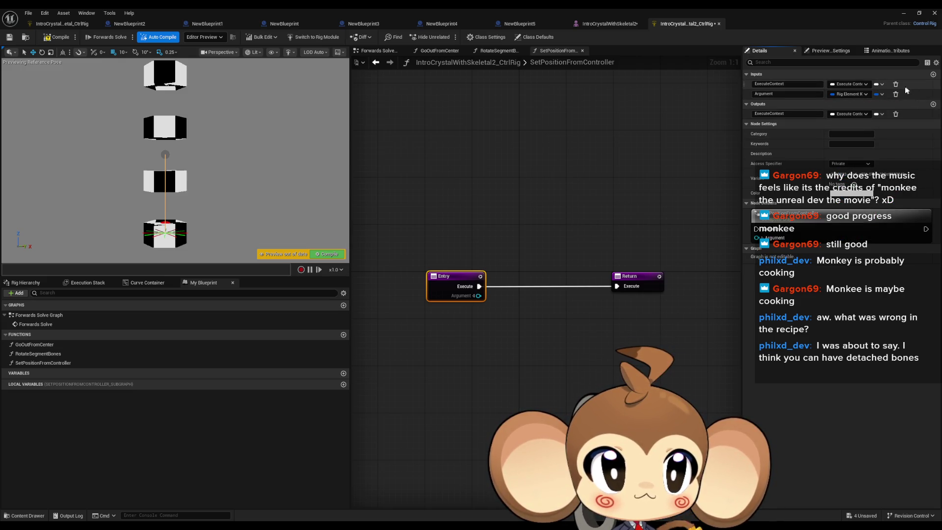
text(Controller)
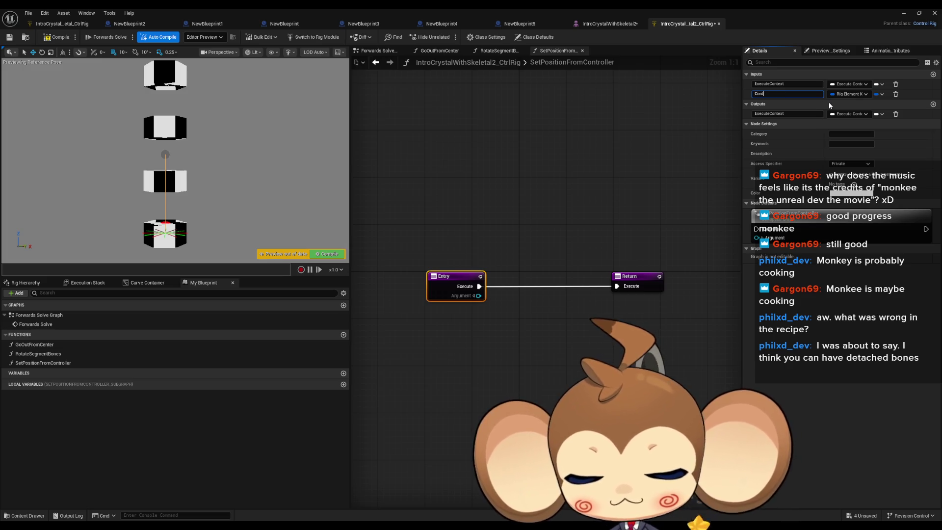
key(Return)
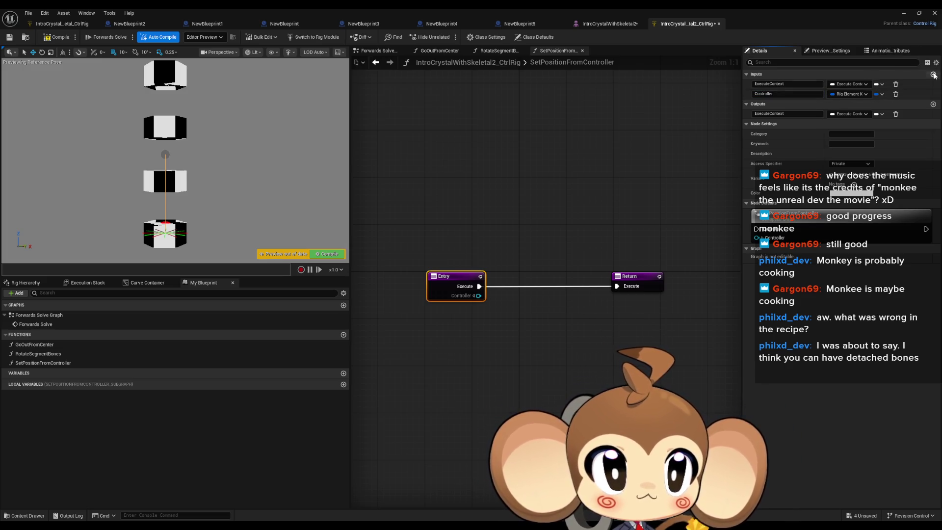
Add a second input named Bones and make it a Rig Element Key array
click(933, 74)
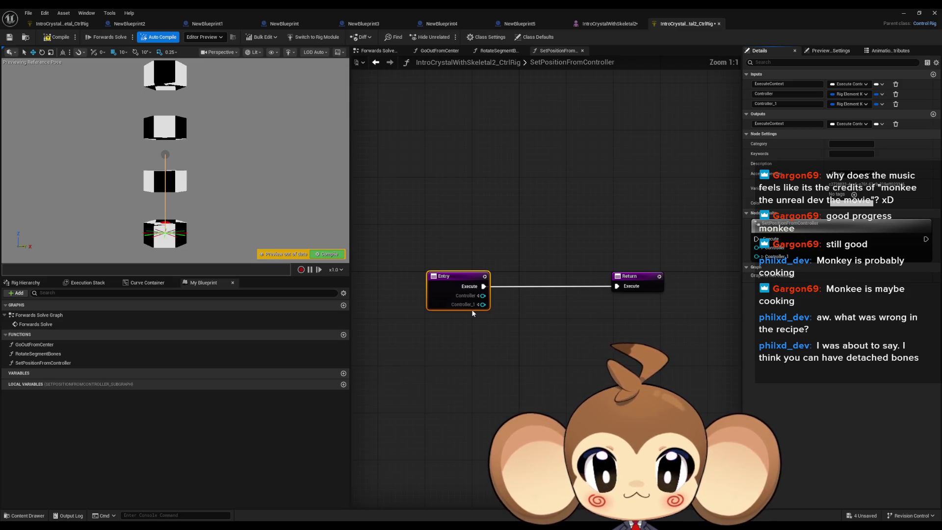
text(Bone)
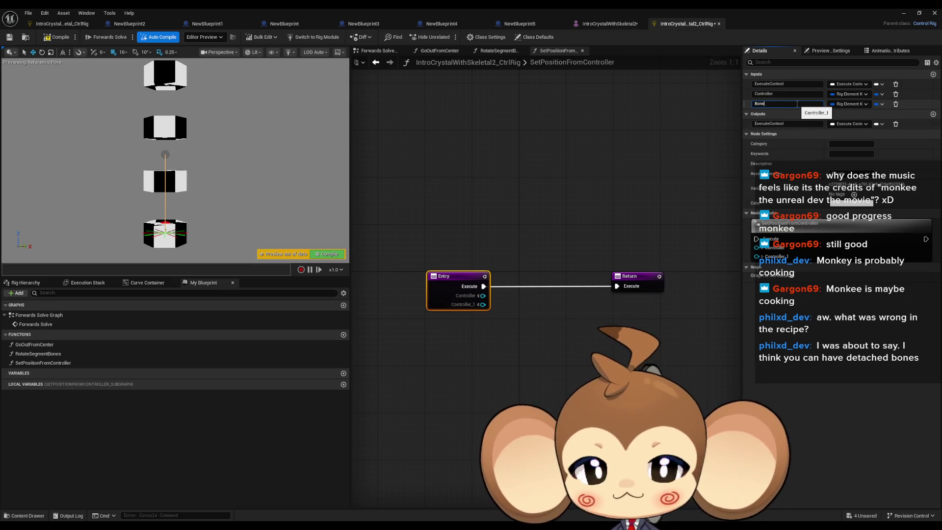
text(s)
key(Return)
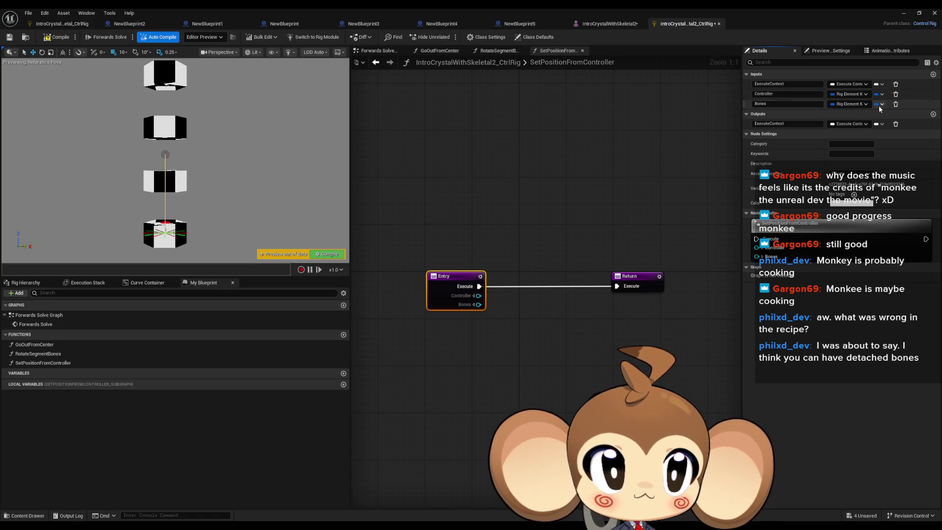
click(880, 104)
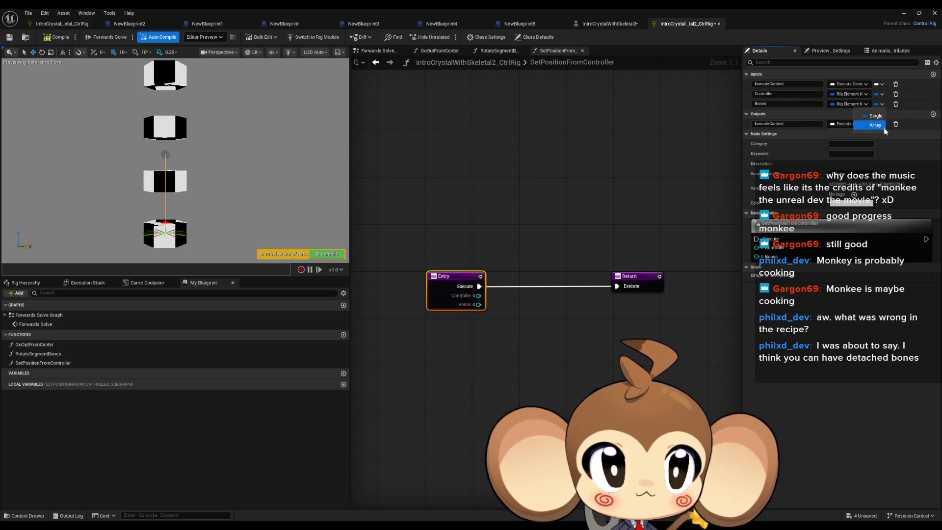
click(873, 125)
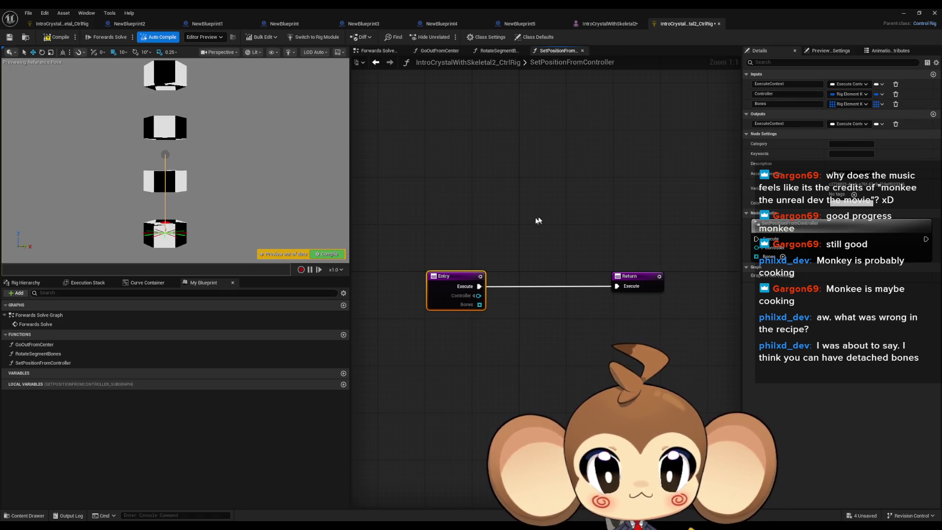
Place a SetPositionFromController call in Forwards Solve and open the function's graph
double_click(39, 315)
drag(37, 363, 496, 275)
scroll(539, 339, up, 4)
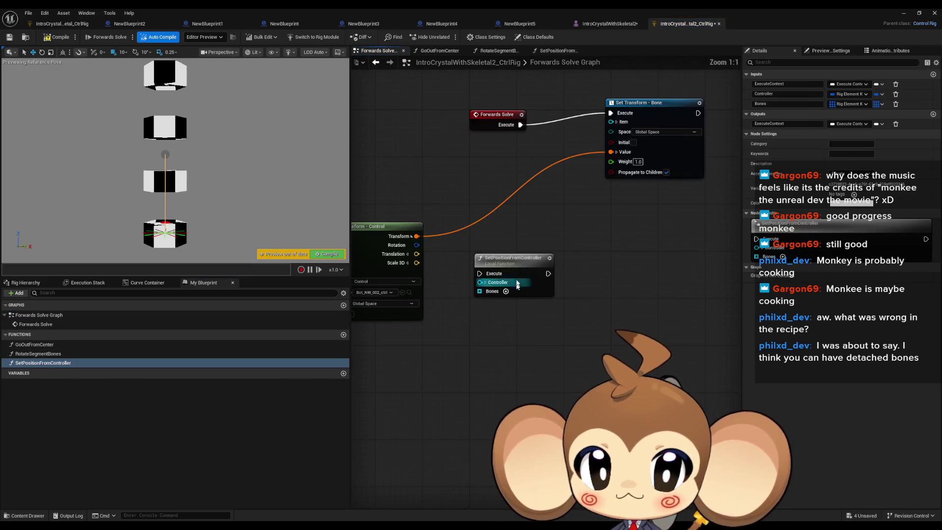
scroll(540, 339, down, 2)
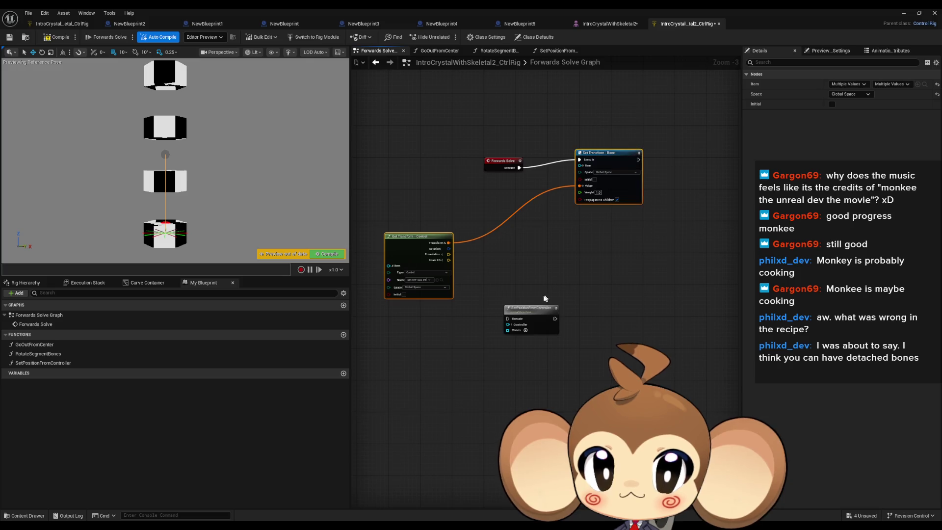
double_click(521, 309)
Paste the Get and Set Transform nodes into the function and add a For Each loop over Bones
key(ctrl+v)
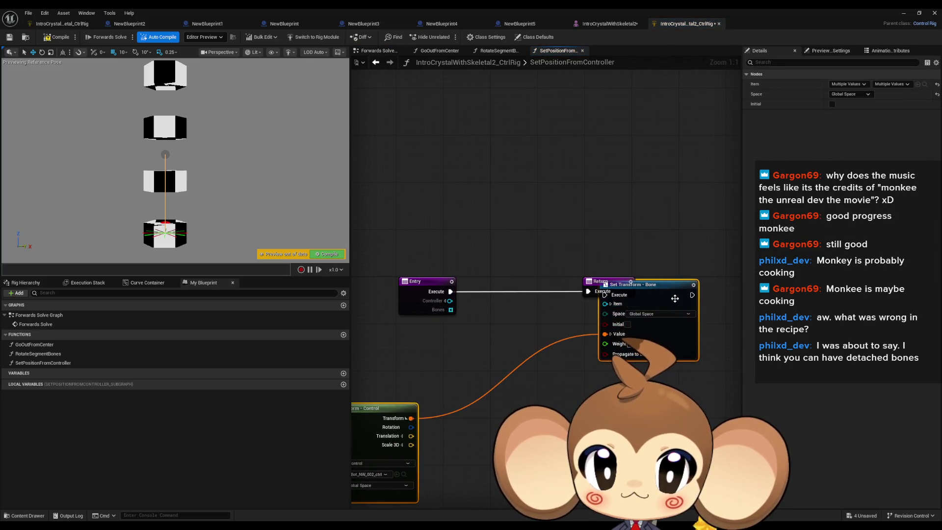
mouse_move(450, 310)
mouse_down()
mouse_move(459, 323)
mouse_move(488, 319)
mouse_up()
text(for each)
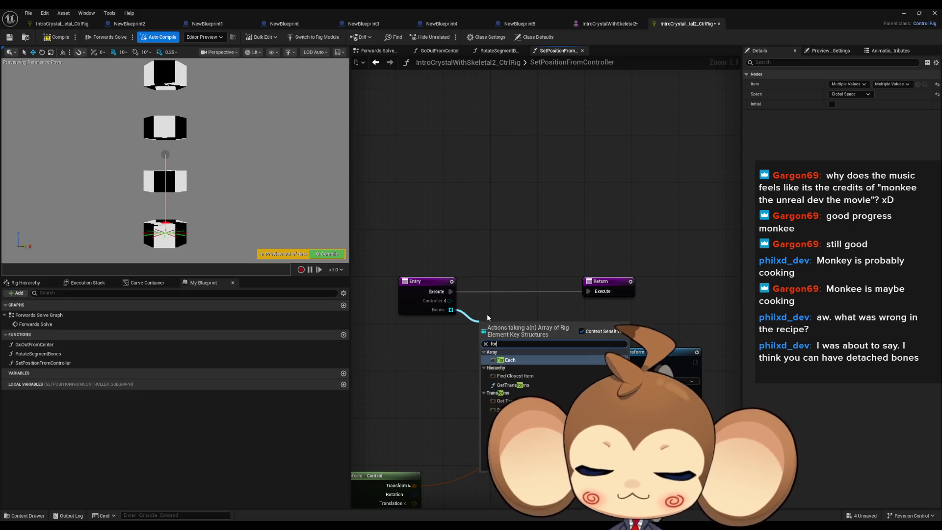
key(Return)
drag(388, 429, 449, 411)
drag(550, 378, 493, 362)
drag(647, 290, 681, 303)
Duplicate the Get Transform - Control node and feed the loop Element into the upper copy
drag(510, 285, 529, 374)
text(get)
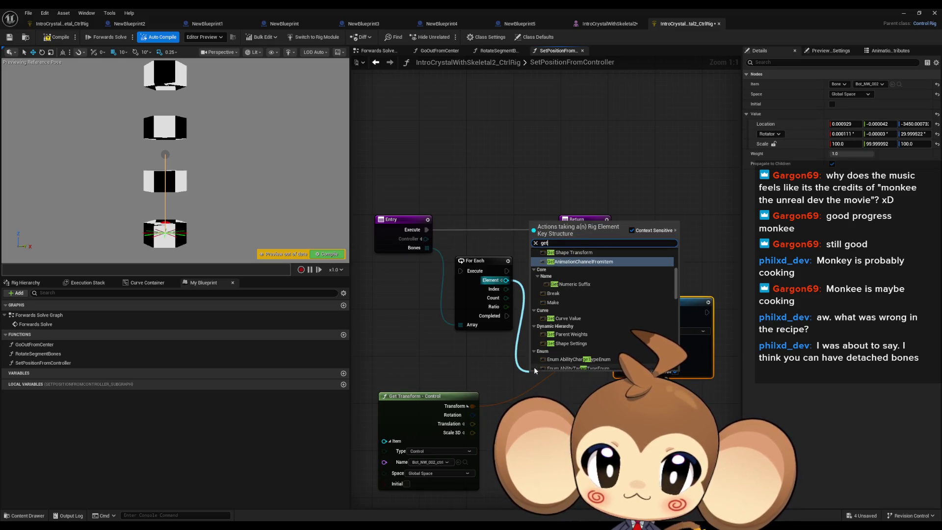
scroll(603, 323, up, 3)
drag(479, 355, 506, 338)
mouse_move(432, 366)
mouse_down()
mouse_move(484, 401)
mouse_move(476, 456)
mouse_move(444, 370)
mouse_move(436, 188)
mouse_up()
key(ctrl+c)
key(ctrl+v)
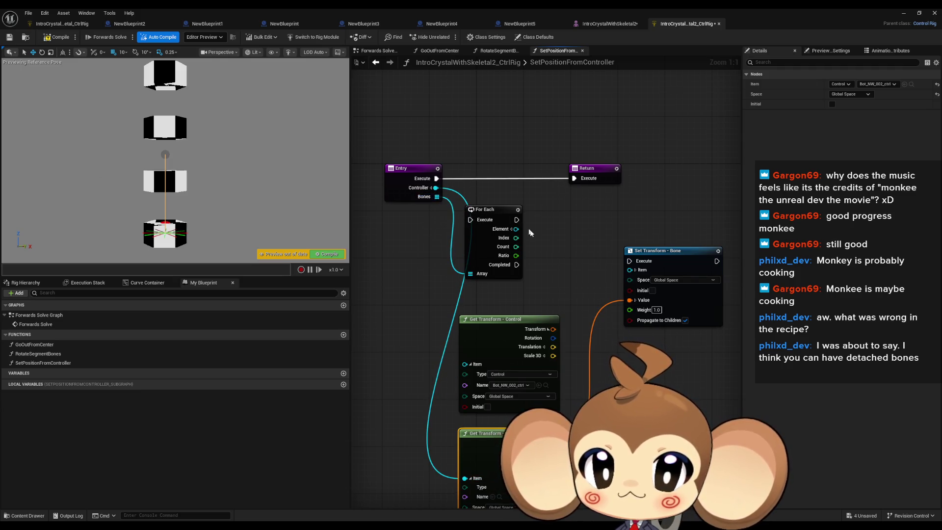
mouse_move(517, 228)
mouse_down()
mouse_move(462, 369)
mouse_move(520, 233)
mouse_move(631, 271)
mouse_up()
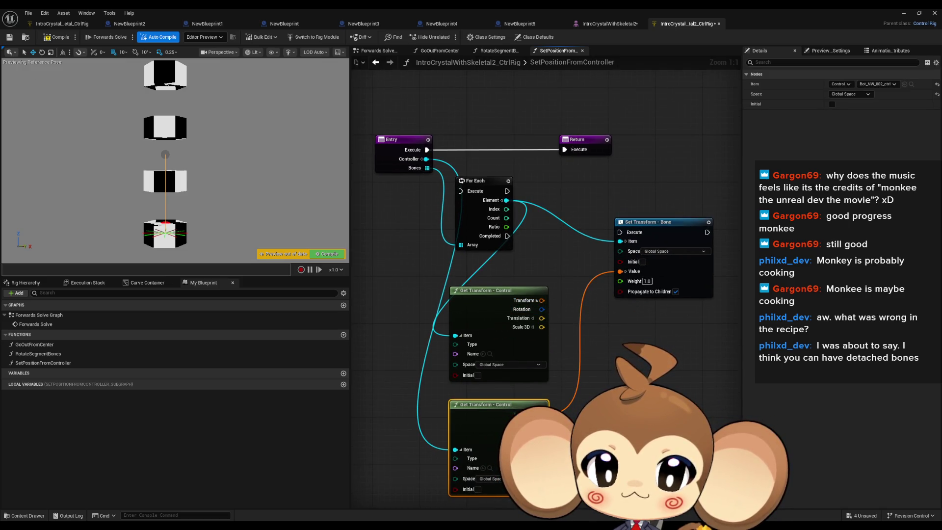
Split Set Transform's value and connect the Get Transform scale and rotation into Scale 3D and Rotation
click(625, 271)
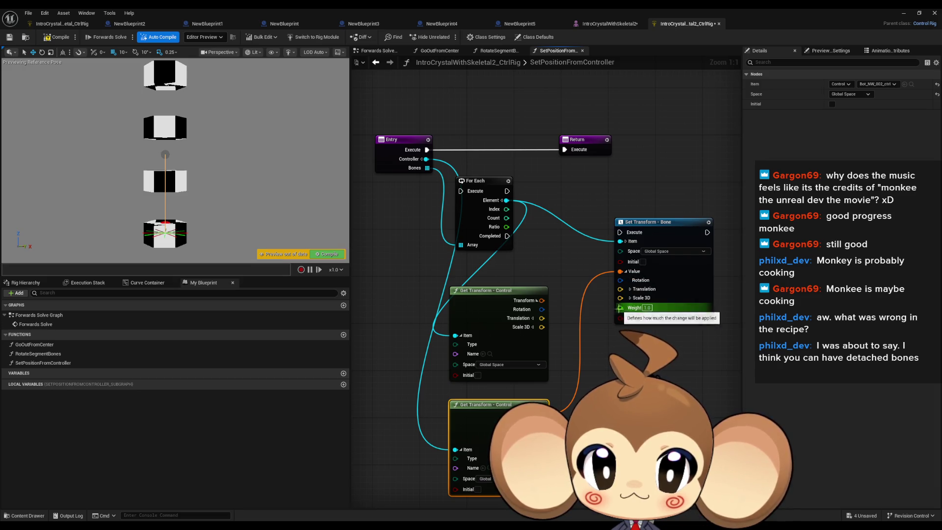
drag(621, 299, 575, 387)
mouse_move(572, 422)
mouse_down()
mouse_move(542, 441)
mouse_move(584, 334)
mouse_move(620, 281)
mouse_up()
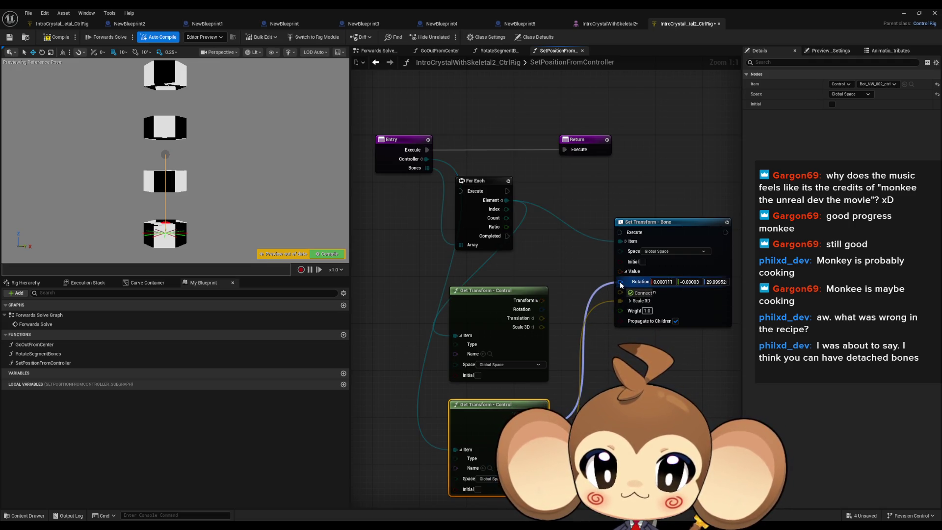
drag(619, 281, 620, 281)
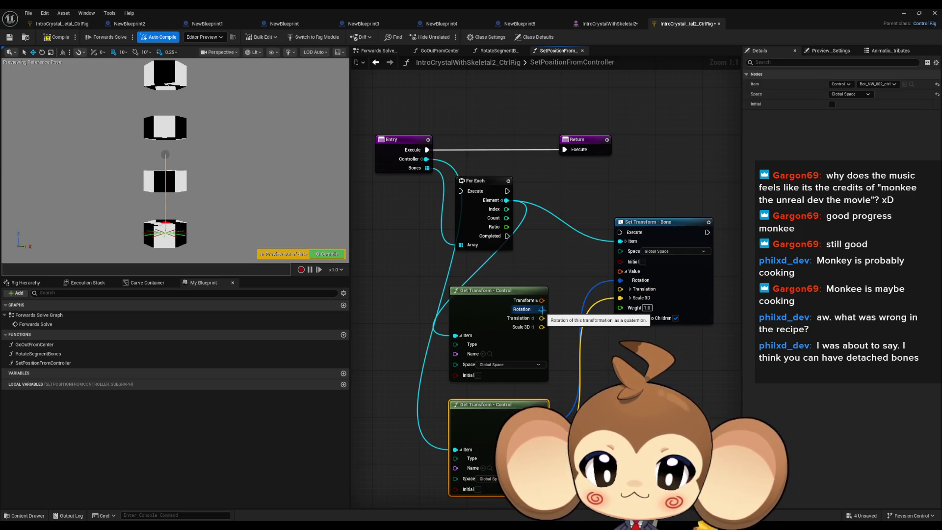
click(486, 310)
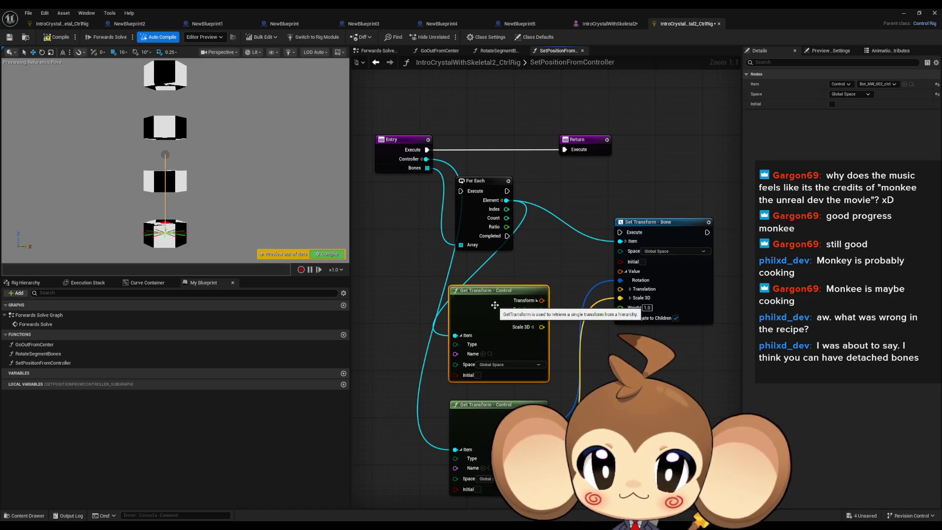
Add a Math Add node on the translations and feed its result into Set Transform's Translation
mouse_move(543, 312)
mouse_down()
mouse_move(621, 280)
mouse_move(543, 327)
mouse_move(584, 382)
mouse_up()
click(633, 275)
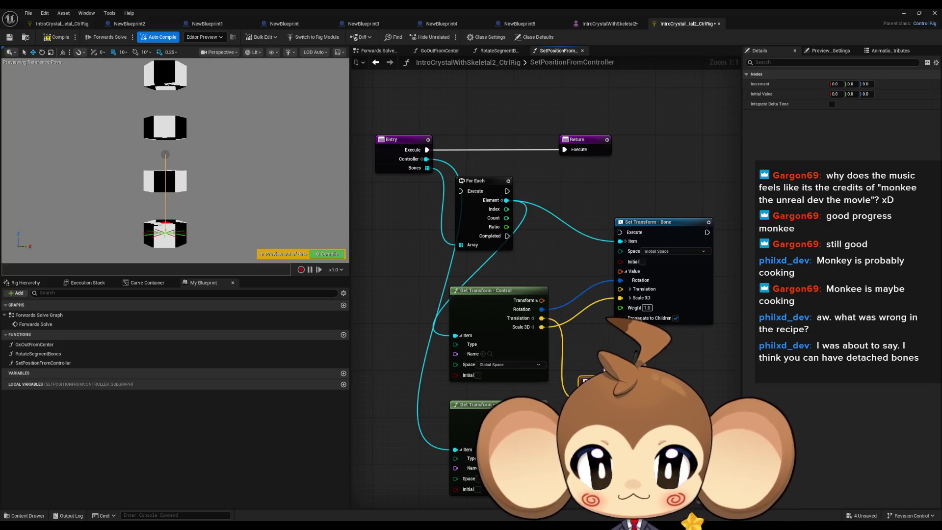
key(ctrl+z)
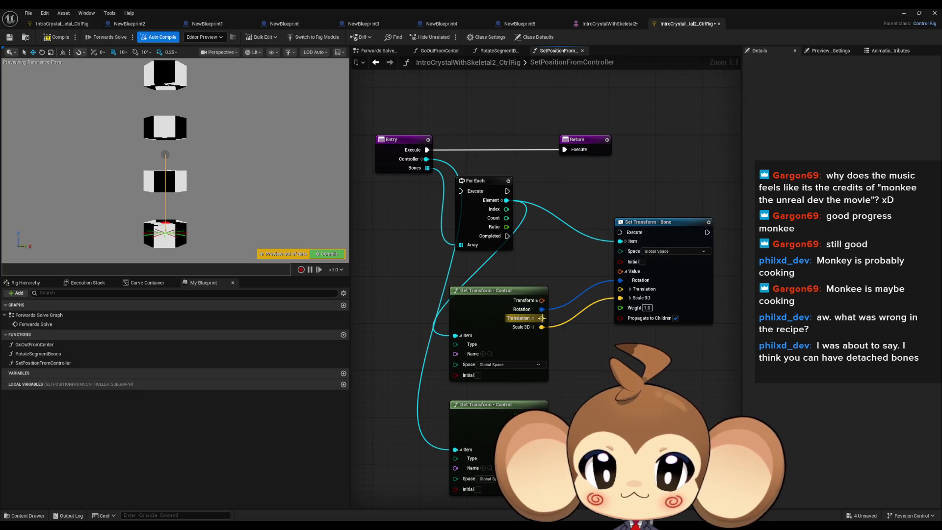
drag(541, 318, 576, 382)
text(+)
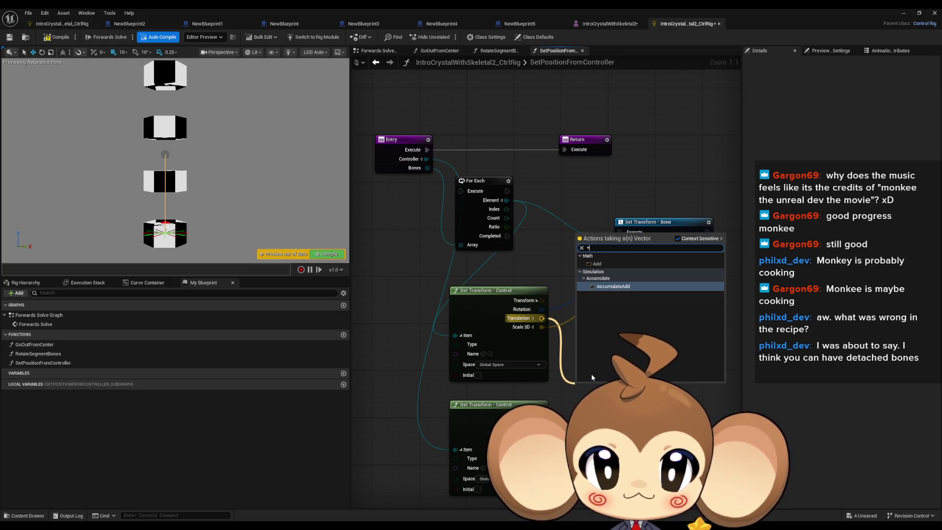
key(Up)
key(Return)
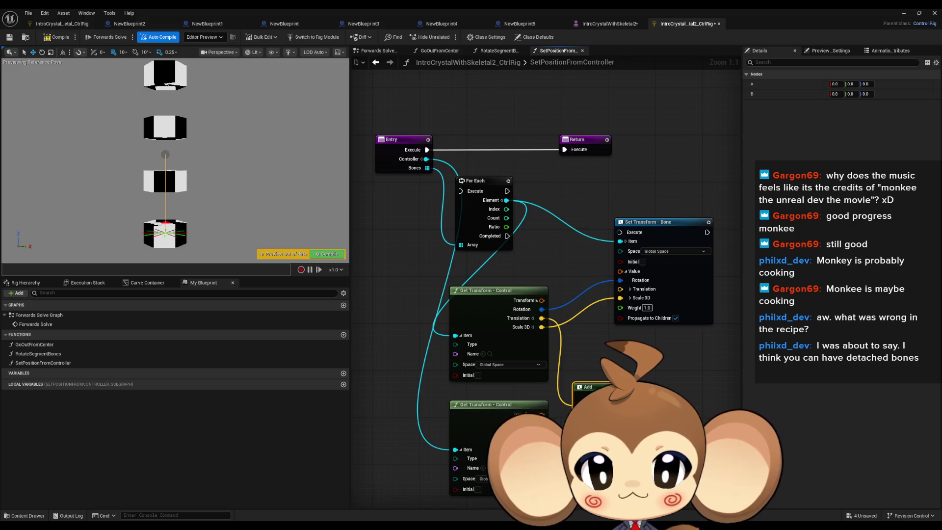
mouse_move(633, 407)
mouse_down()
mouse_move(620, 343)
mouse_move(625, 291)
mouse_up()
Wire execution: Entry drives For Each, each iteration runs Set Transform, Completed reaches Return
mouse_move(707, 232)
mouse_down()
mouse_move(606, 162)
mouse_move(572, 151)
mouse_up()
mouse_move(427, 150)
mouse_down()
mouse_move(608, 216)
mouse_move(619, 232)
mouse_up()
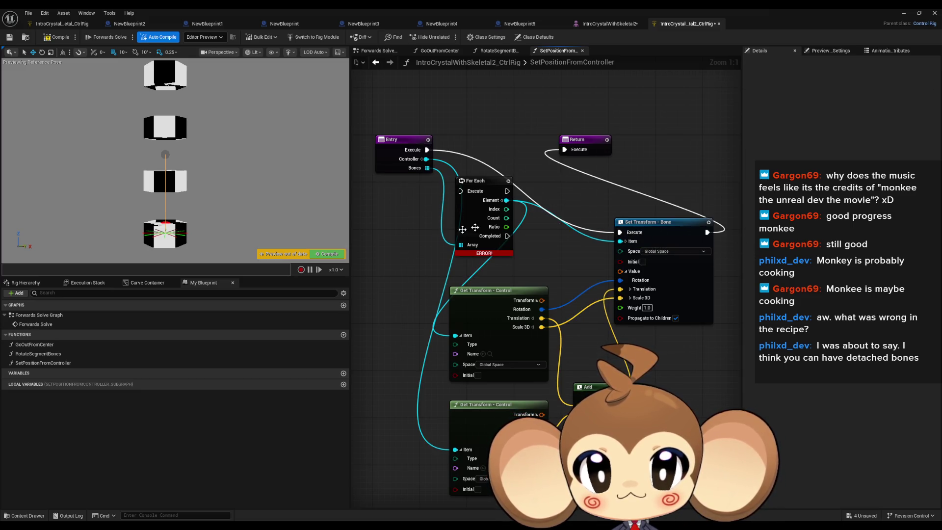
drag(506, 191, 622, 234)
mouse_move(507, 236)
mouse_down()
mouse_move(587, 163)
mouse_move(565, 149)
mouse_up()
drag(427, 150, 462, 191)
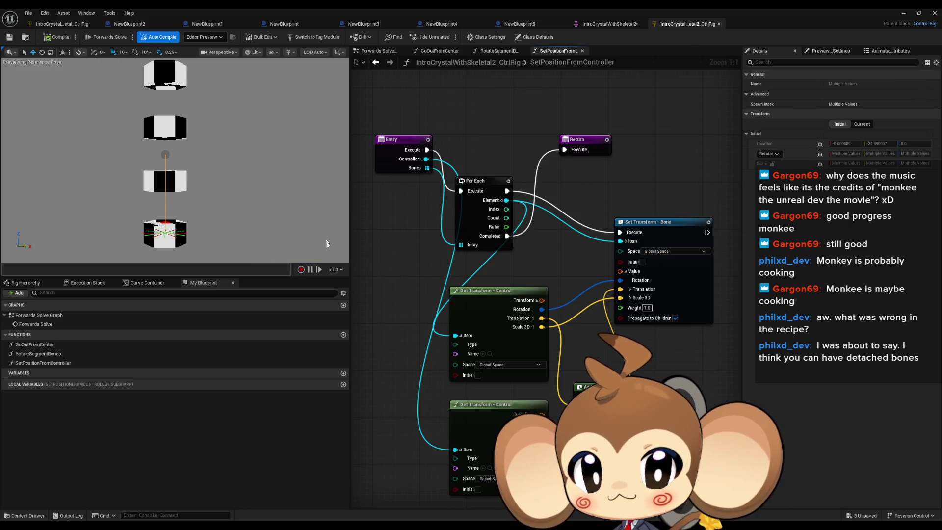
double_click(18, 324)
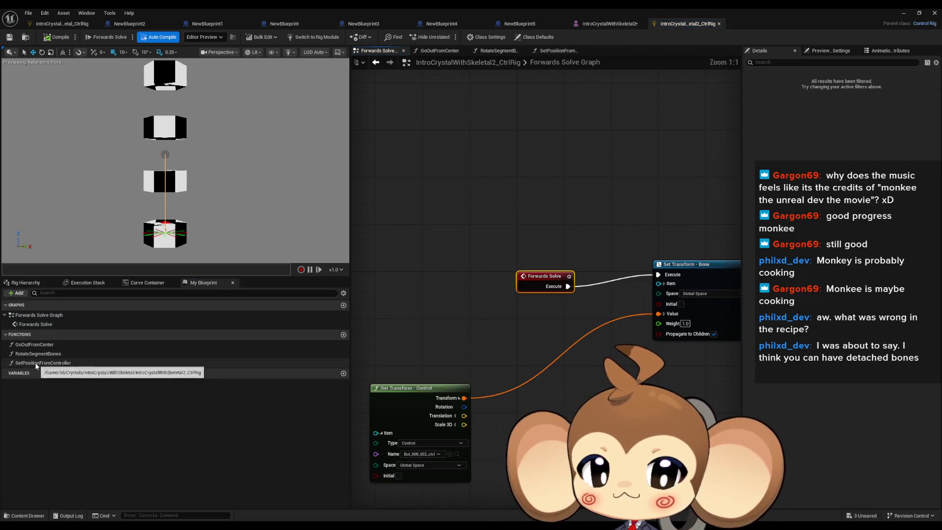
Swap Set Transform - Bone for a SetPositionFromController node with six Bones array entries
mouse_move(37, 364)
mouse_down()
mouse_move(542, 361)
mouse_move(525, 339)
mouse_up()
click(614, 260)
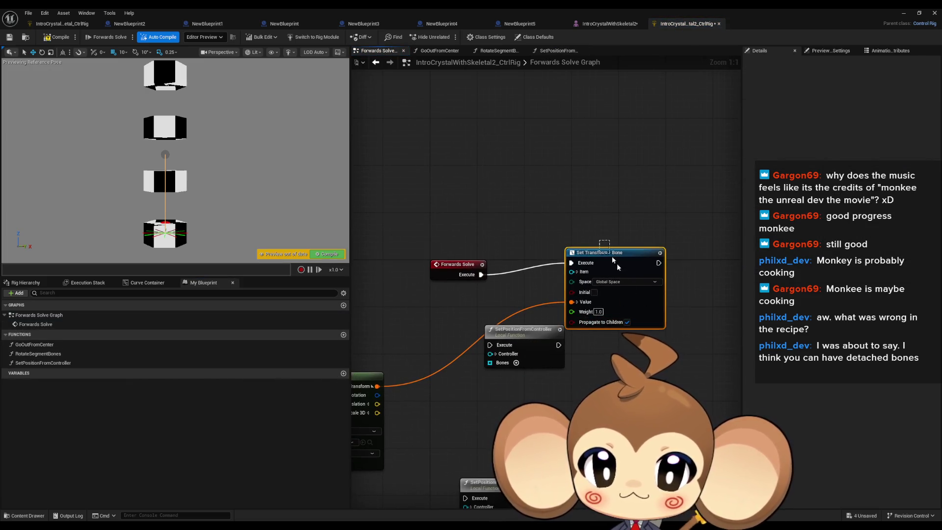
key(Delete)
click(571, 345)
drag(579, 359, 636, 278)
click(629, 275)
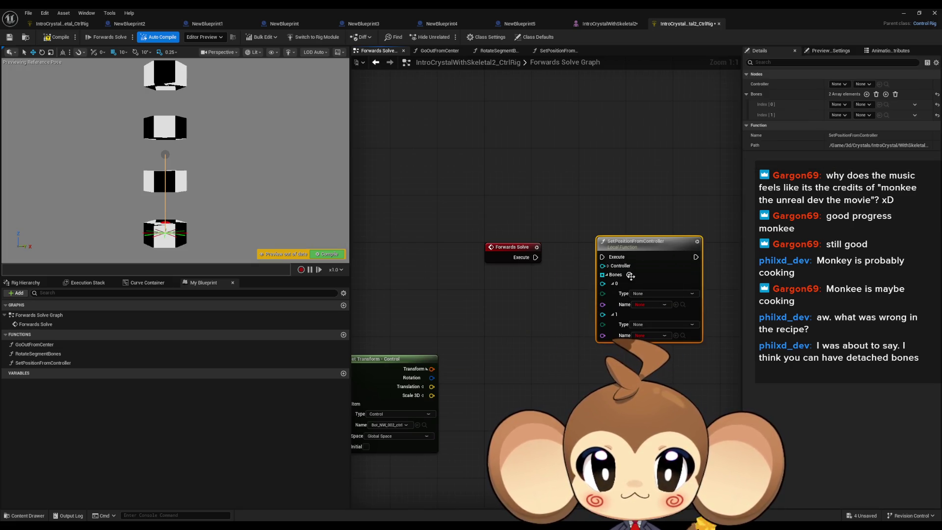
click(630, 275)
click(630, 275)
click(629, 275)
click(629, 274)
Set the Controller to type Control, named Bot_NW_002_ctrl
click(608, 266)
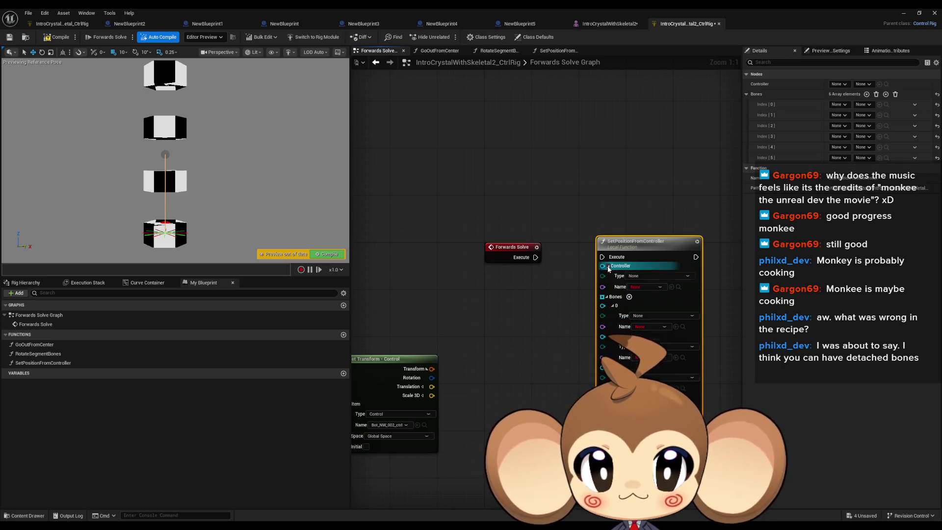
click(641, 275)
click(636, 306)
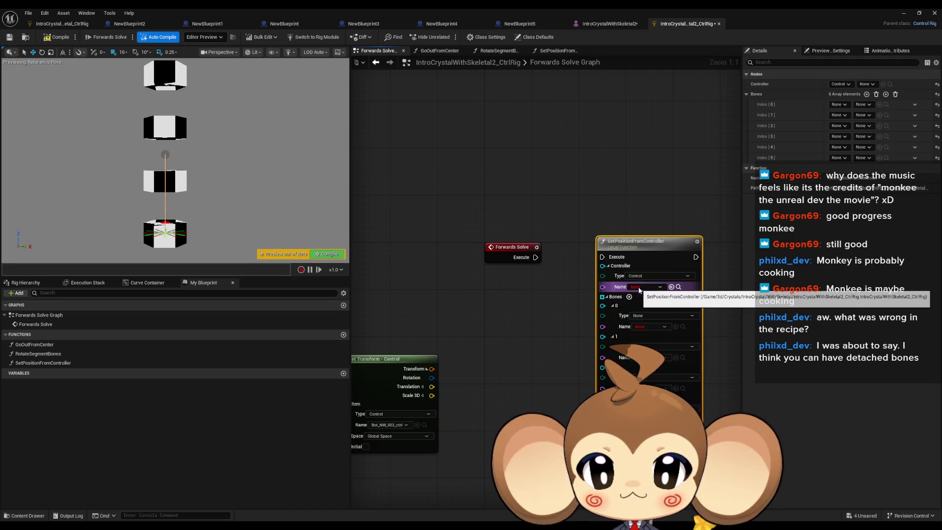
click(26, 283)
scroll(73, 393, down, 10)
click(40, 492)
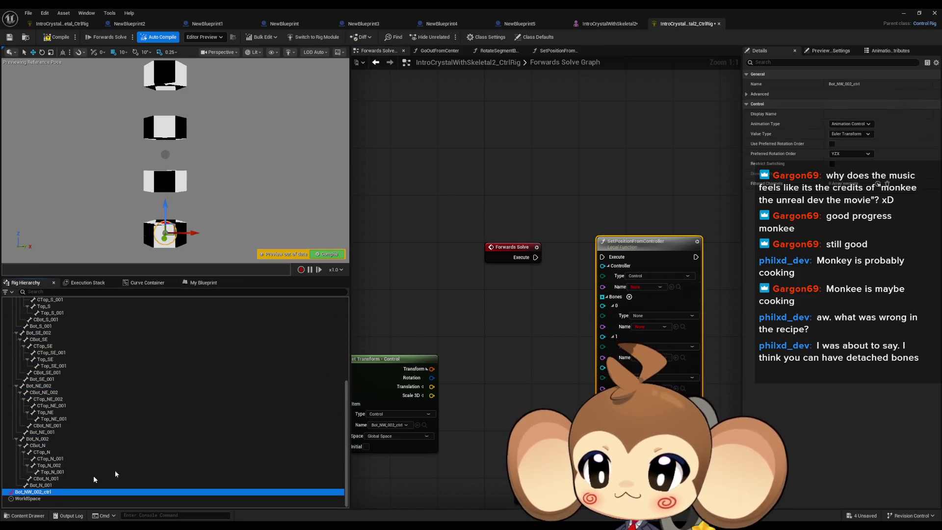
click(672, 287)
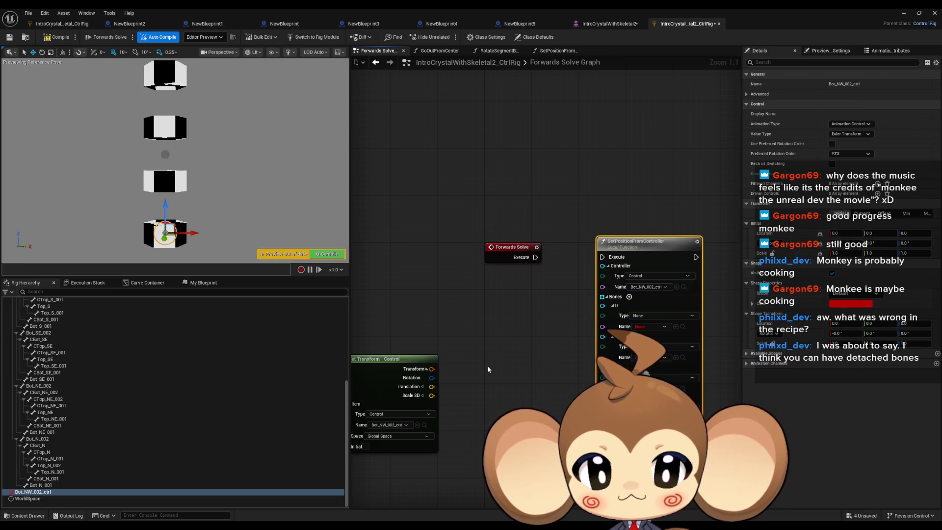
Collapse the bottom bone branches in the hierarchy and set Bones[0] to Bot_NW_002
click(16, 438)
click(16, 432)
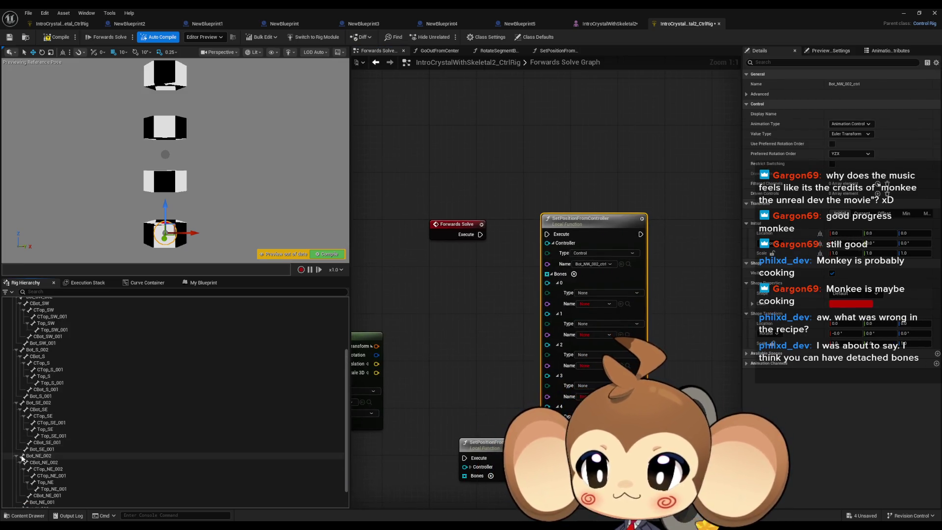
click(16, 425)
click(16, 418)
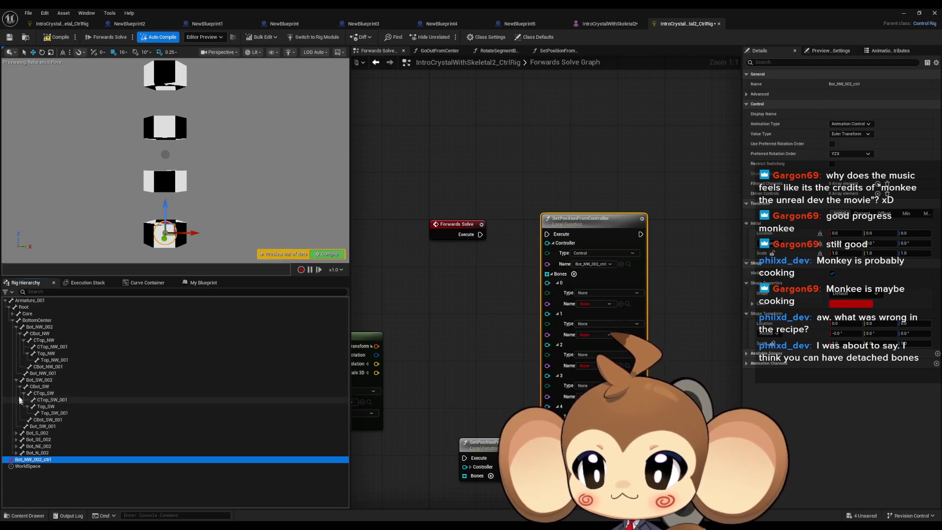
click(17, 380)
click(12, 320)
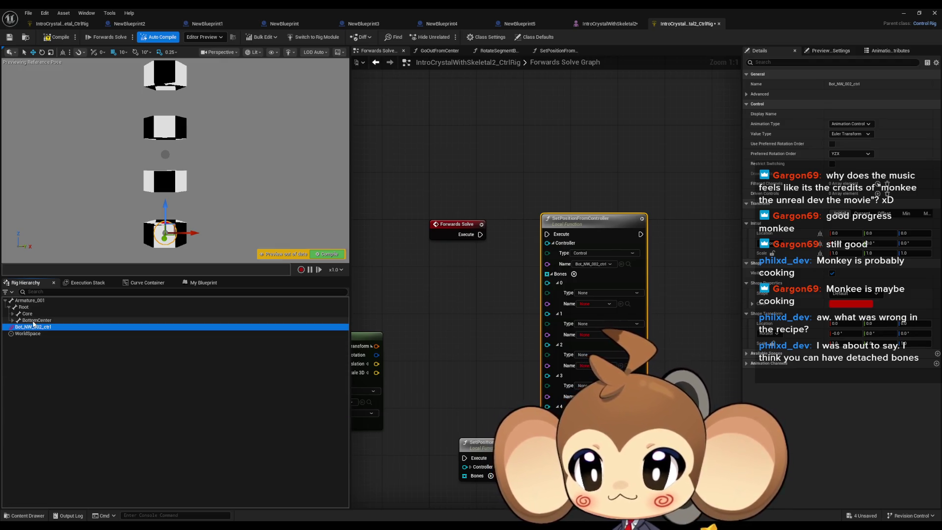
click(12, 320)
click(17, 327)
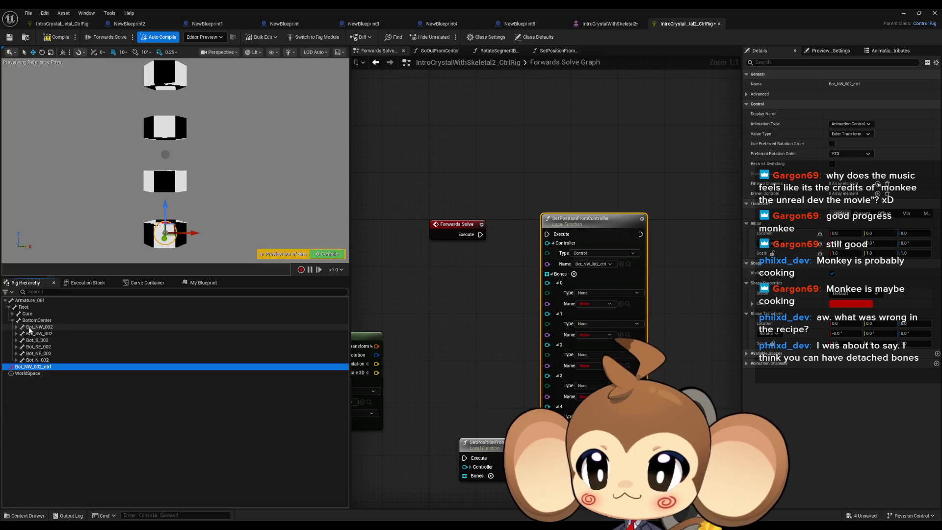
click(32, 327)
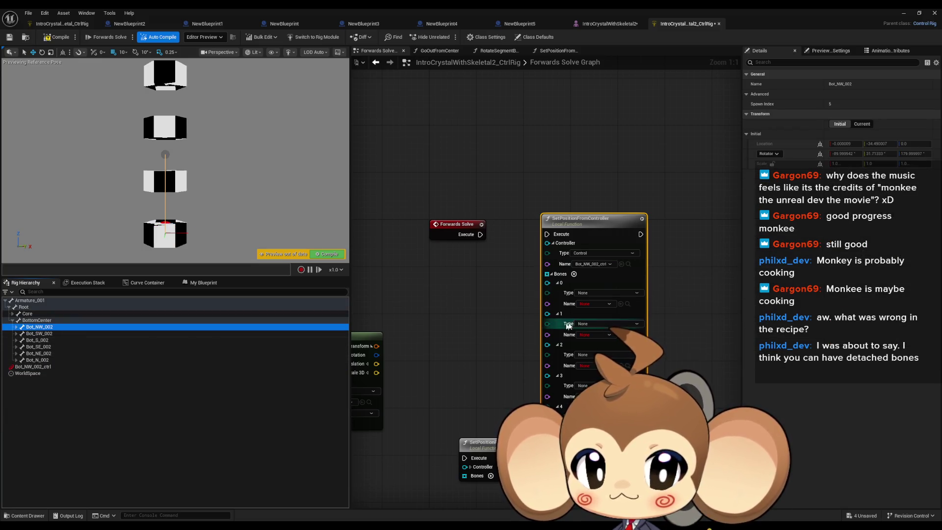
click(621, 303)
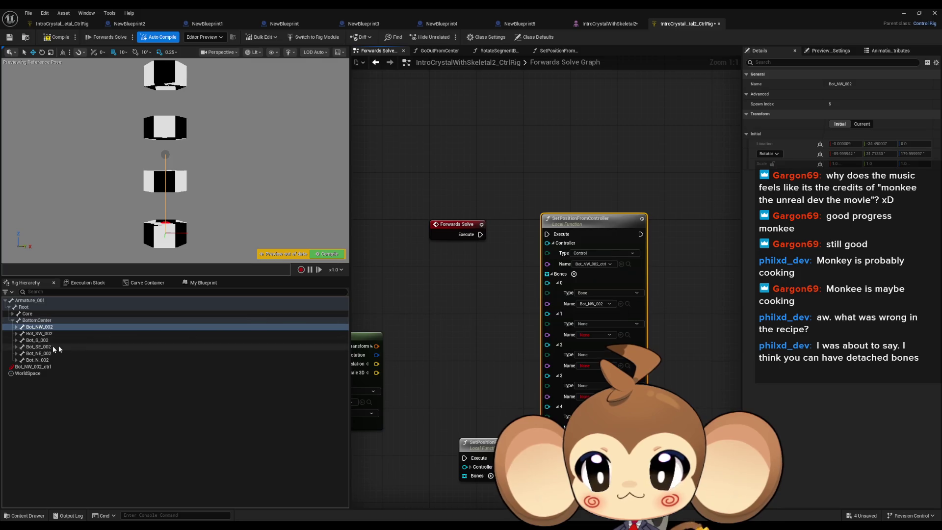
Set Bones[1]-[5] to Bot_SW_002, Bot_S_002, Bot_SE_002, Bot_NE_002 and Bot_N_002
click(38, 335)
click(621, 335)
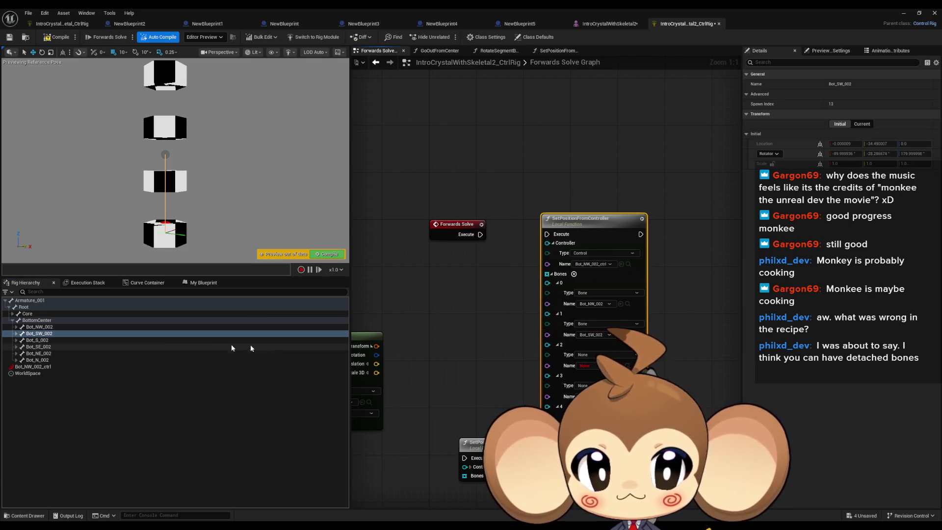
click(39, 340)
click(621, 366)
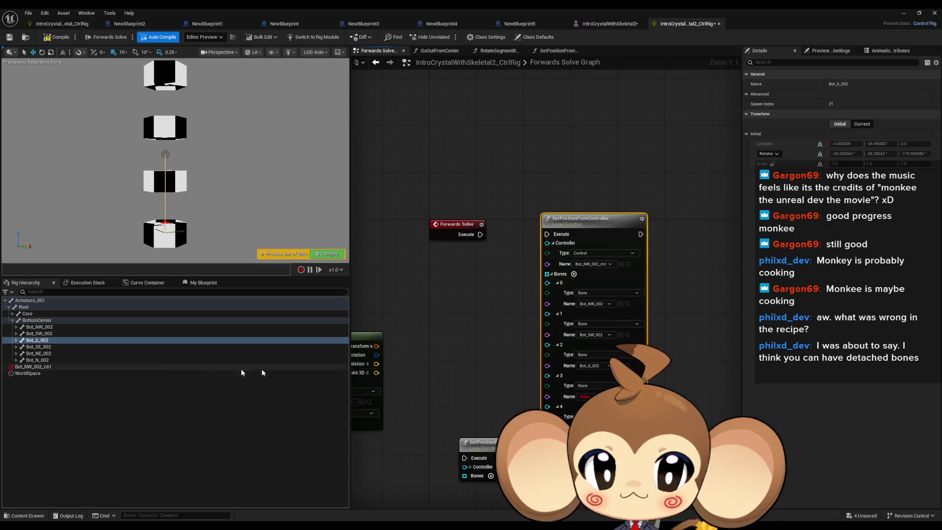
click(38, 347)
click(621, 397)
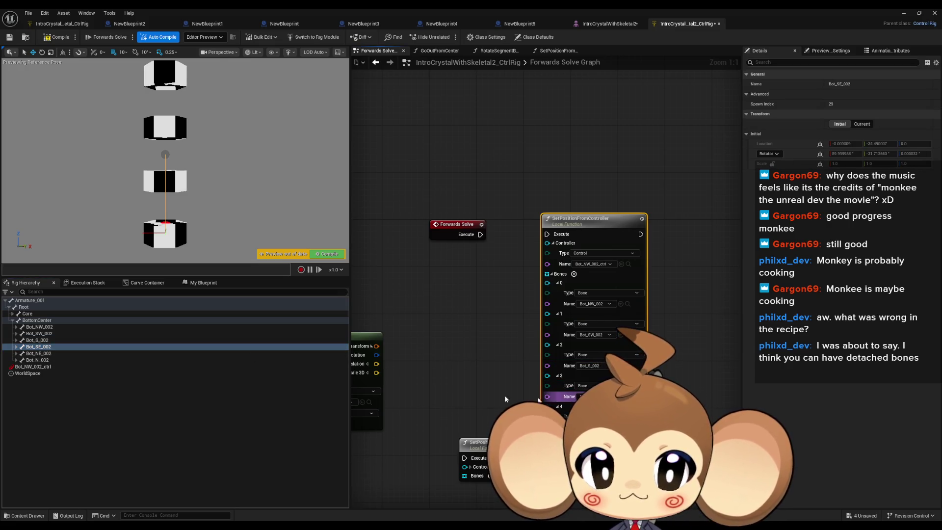
click(38, 353)
click(621, 428)
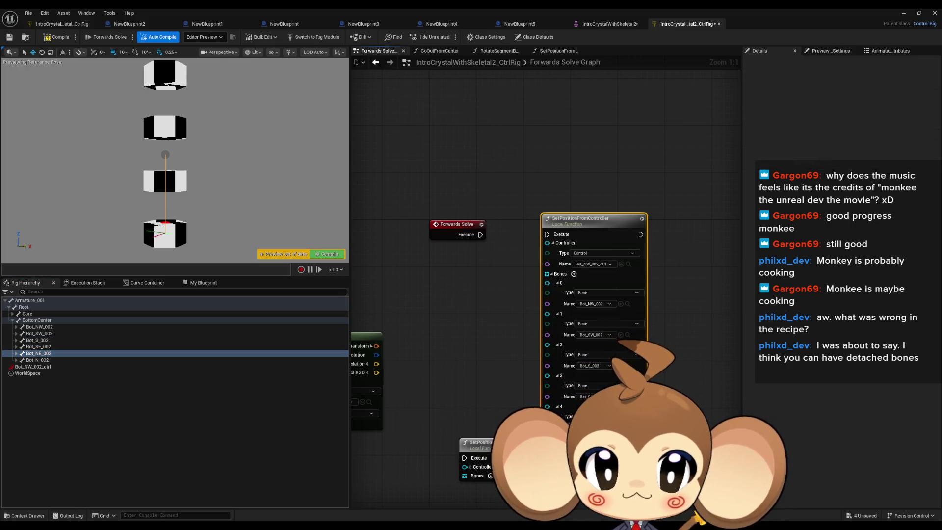
click(43, 361)
click(621, 428)
Wire Forwards Solve's execution into SetPositionFromController and test by moving Bot_NW_002_ctrl
drag(545, 236, 480, 235)
drag(593, 229, 605, 246)
mouse_move(175, 238)
mouse_down()
mouse_move(147, 167)
mouse_move(164, 115)
mouse_move(170, 143)
mouse_move(196, 153)
mouse_move(275, 159)
mouse_move(98, 158)
mouse_move(223, 158)
mouse_move(203, 157)
mouse_up()
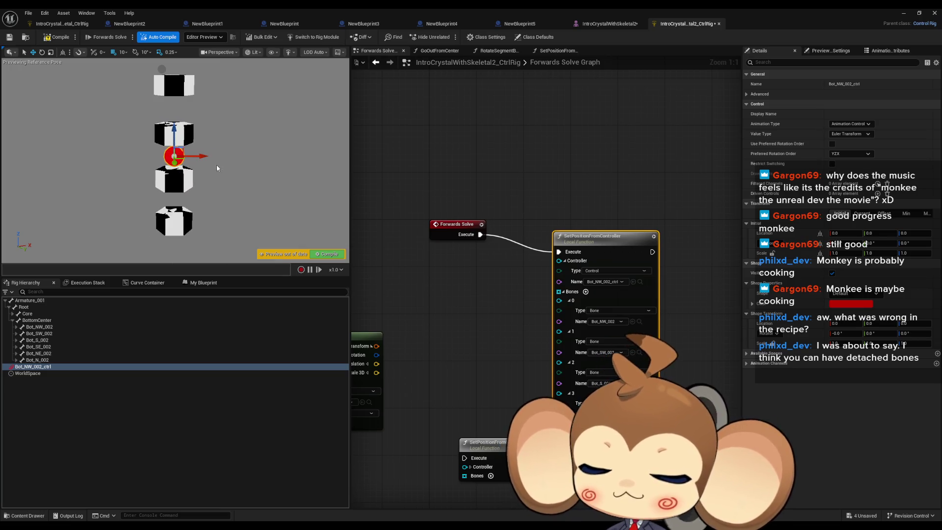
Undo the test move and rearrange the two SetPositionFromController nodes
key(ctrl+z)
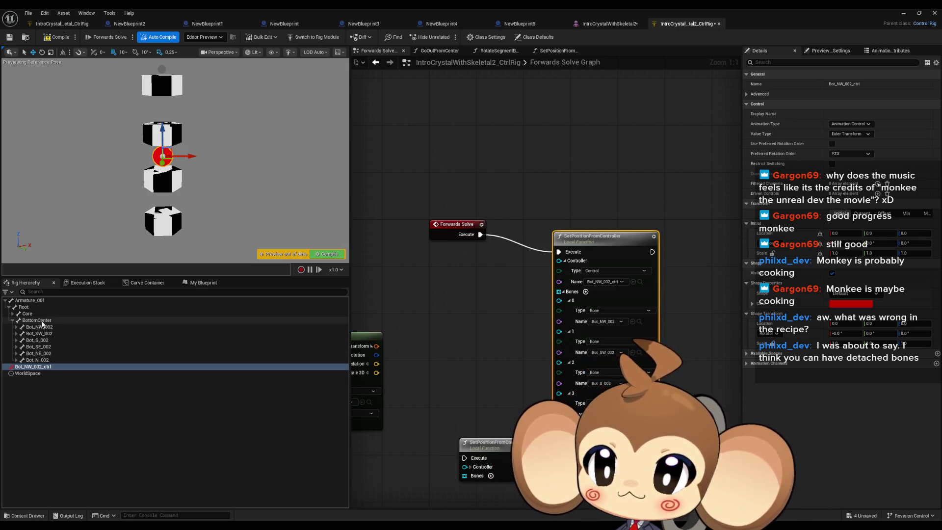
mouse_move(592, 236)
mouse_down()
mouse_move(587, 201)
mouse_move(581, 213)
mouse_up()
drag(555, 398, 487, 450)
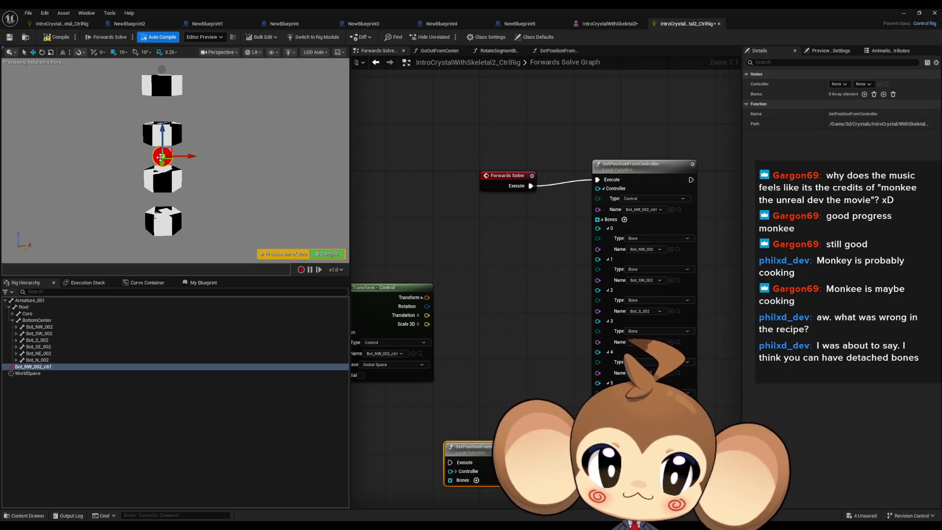
click(451, 208)
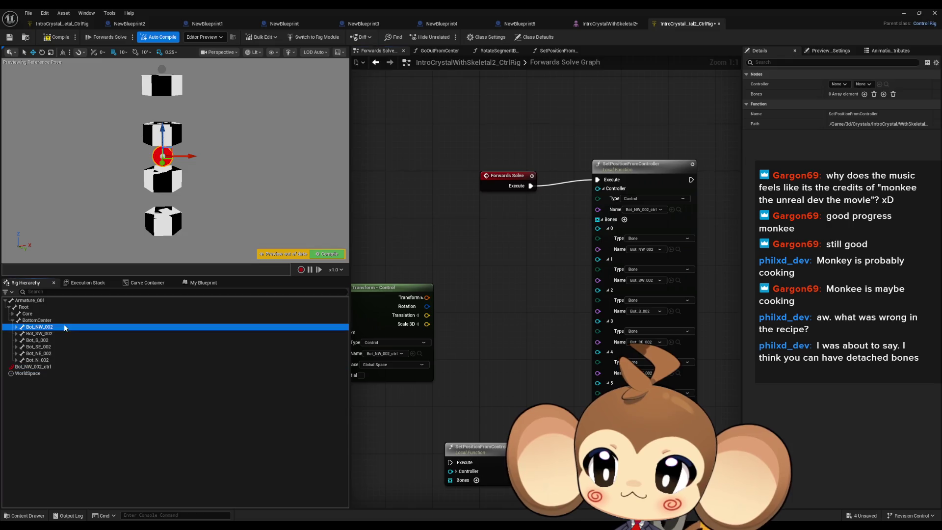
Set Bot_NW_002_ctrl's initial Z location to -34.5 and recompile the rig
click(163, 156)
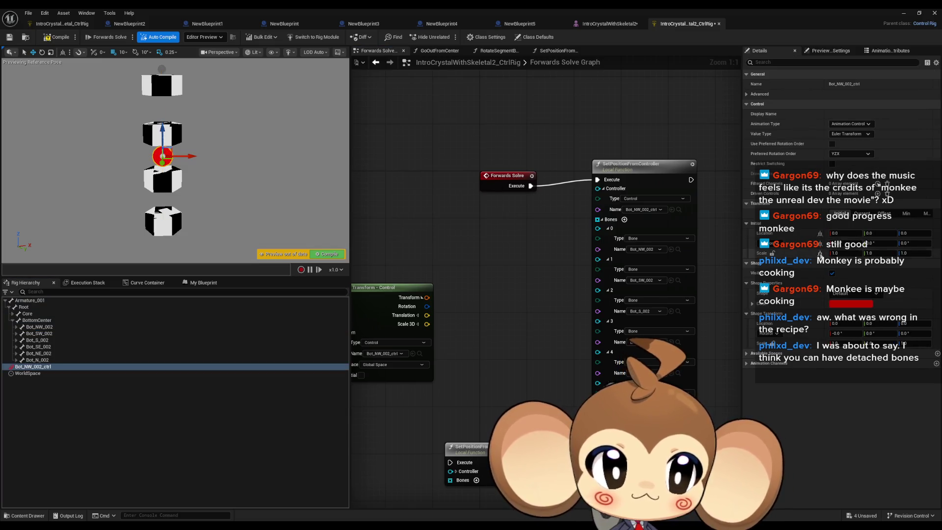
click(905, 233)
text(-34.5)
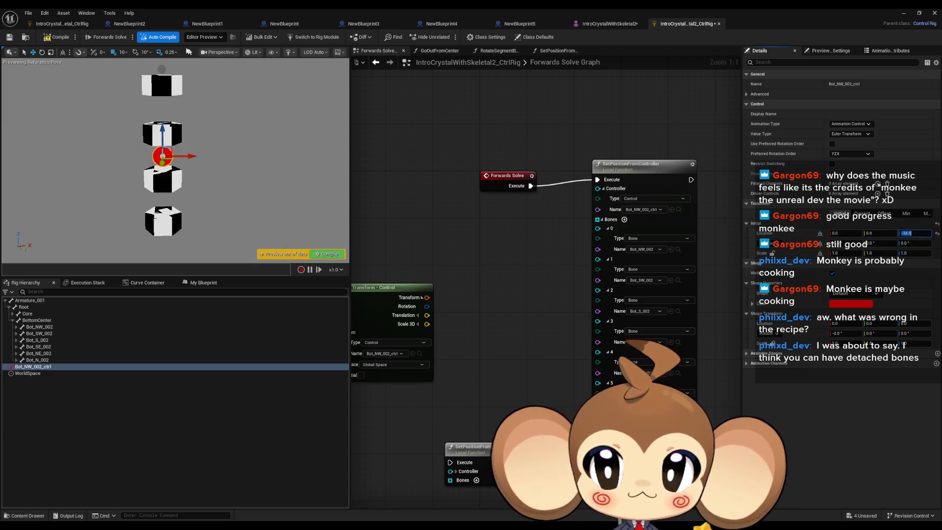
click(59, 39)
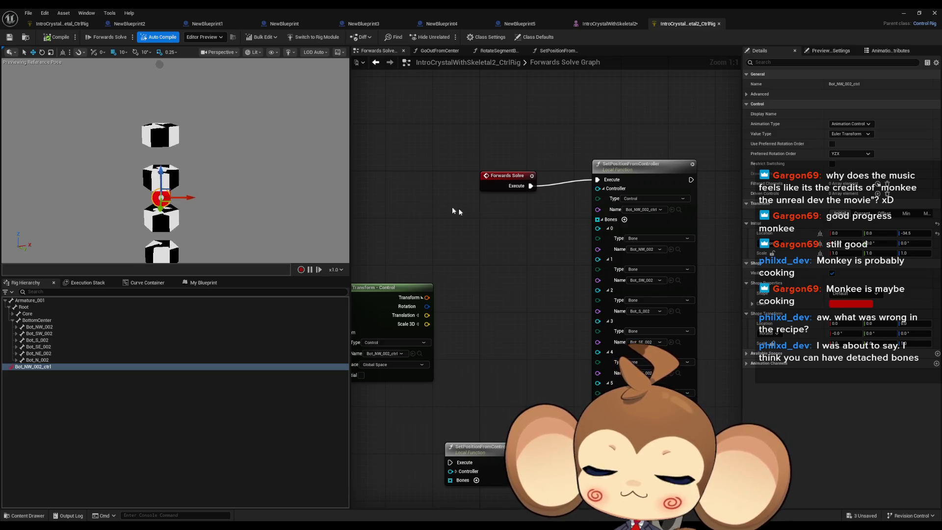
drag(581, 203, 604, 193)
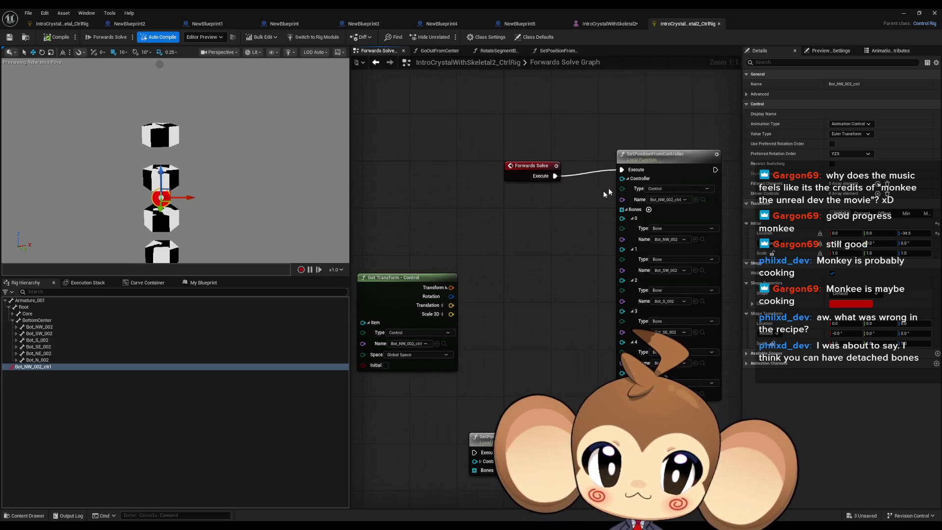
click(661, 167)
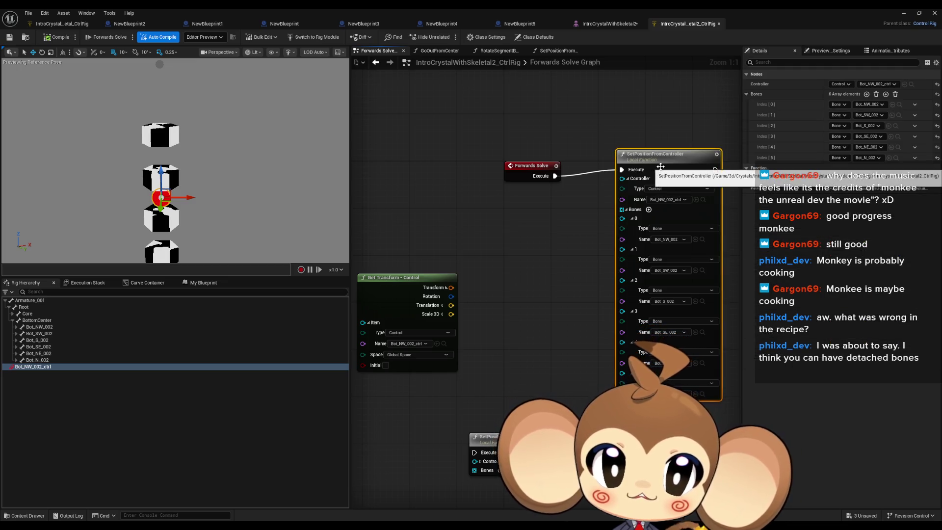
Add a single Float input named ZOffset to the SetPositionFromController function
double_click(661, 167)
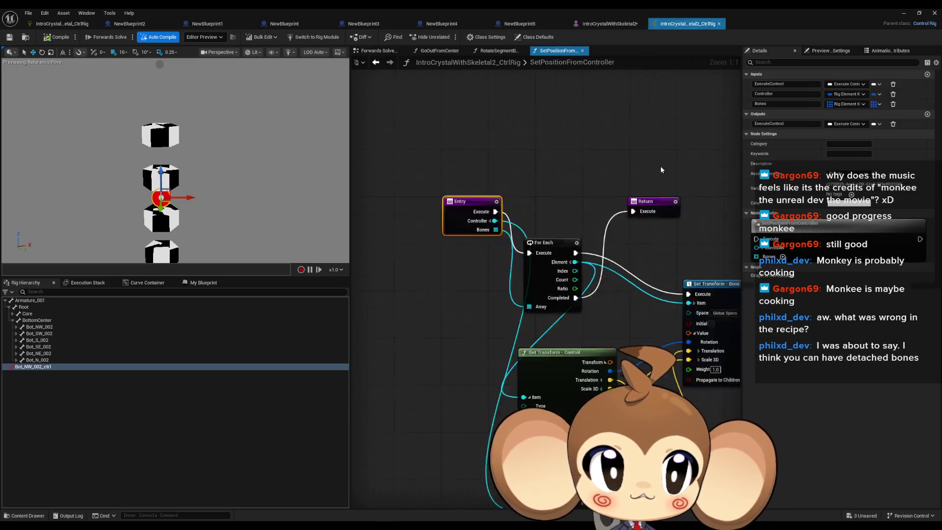
click(934, 75)
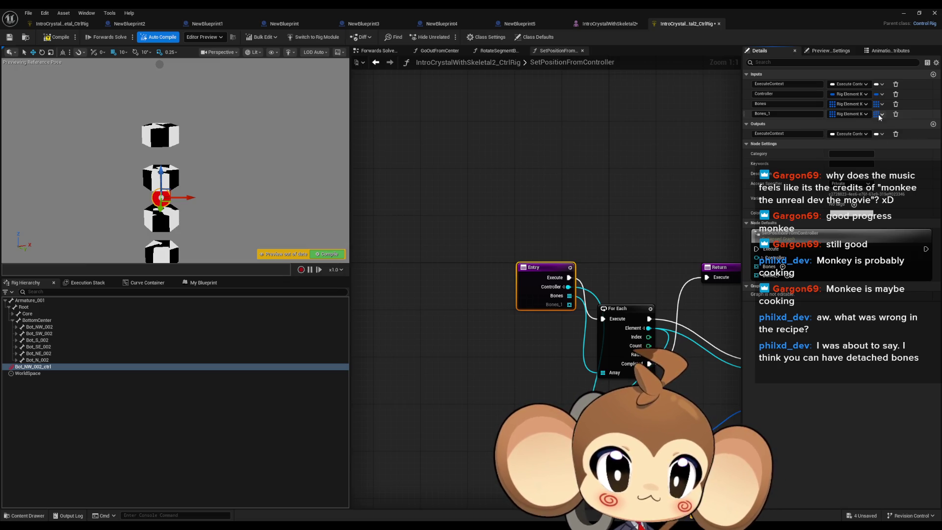
click(842, 116)
click(849, 150)
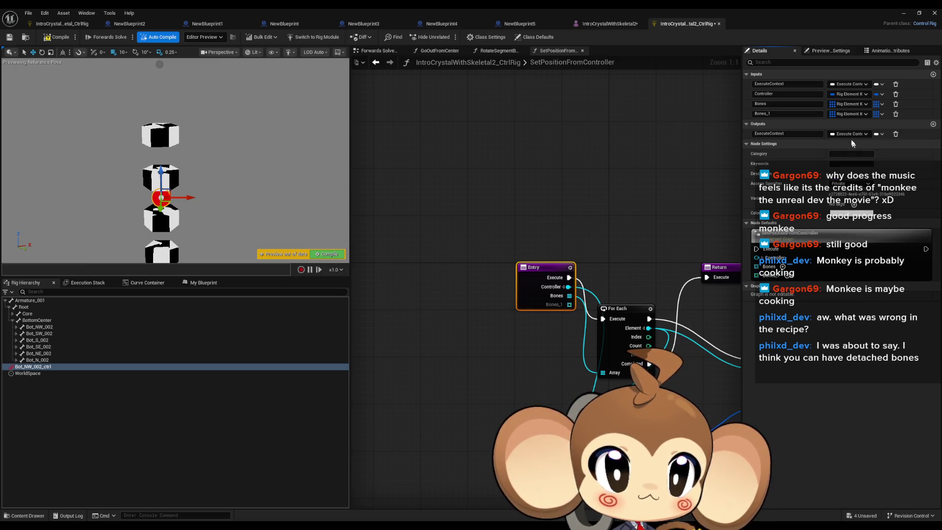
click(881, 113)
click(876, 129)
click(799, 114)
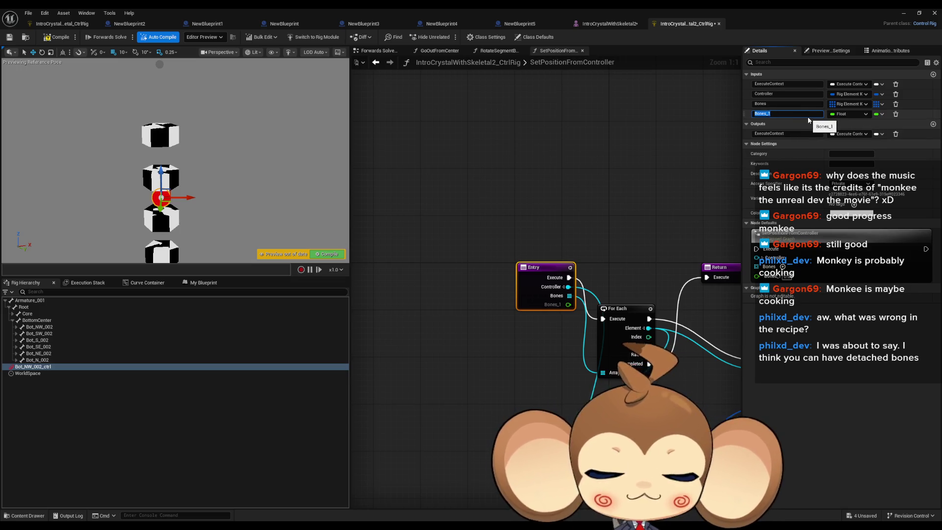
text(ZOffset)
key(Return)
Wire ZOffset into a new C input on the Add node, recompile, and return to Forwards Solve
drag(595, 309, 497, 162)
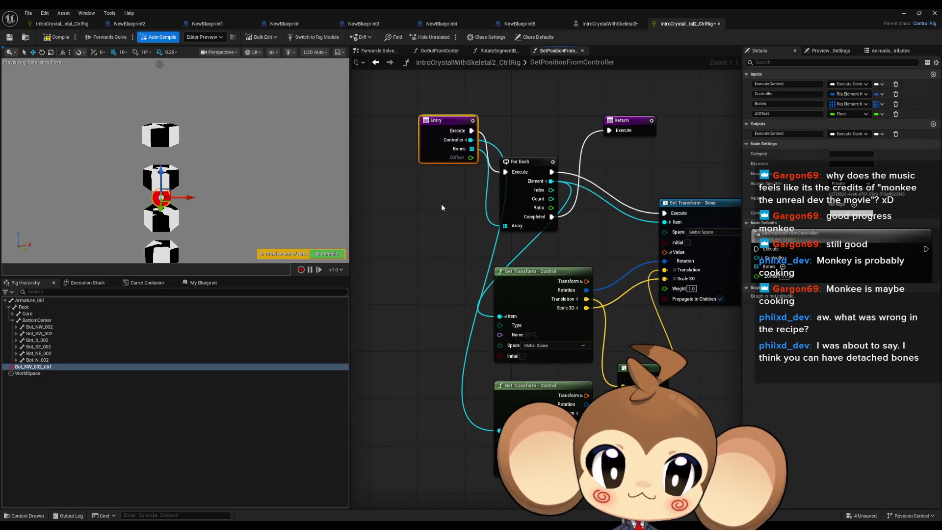
drag(608, 383, 556, 376)
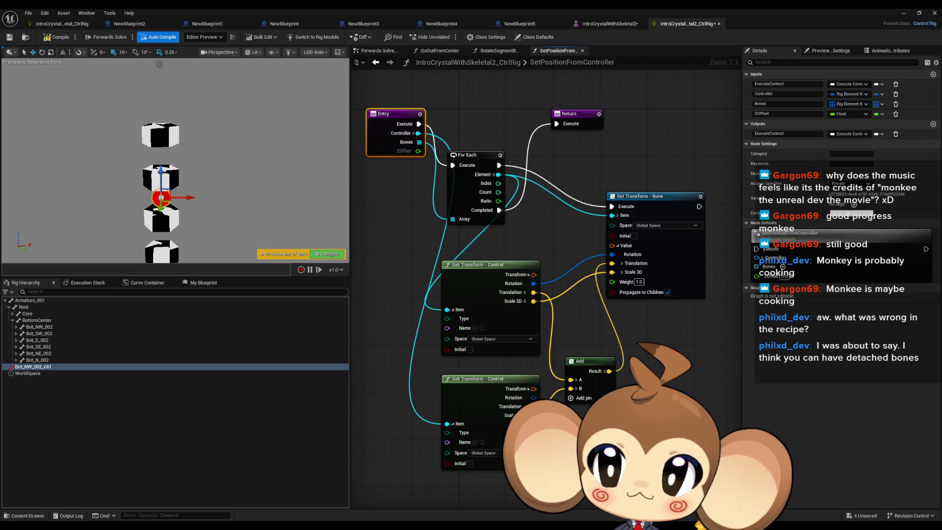
drag(590, 371, 611, 365)
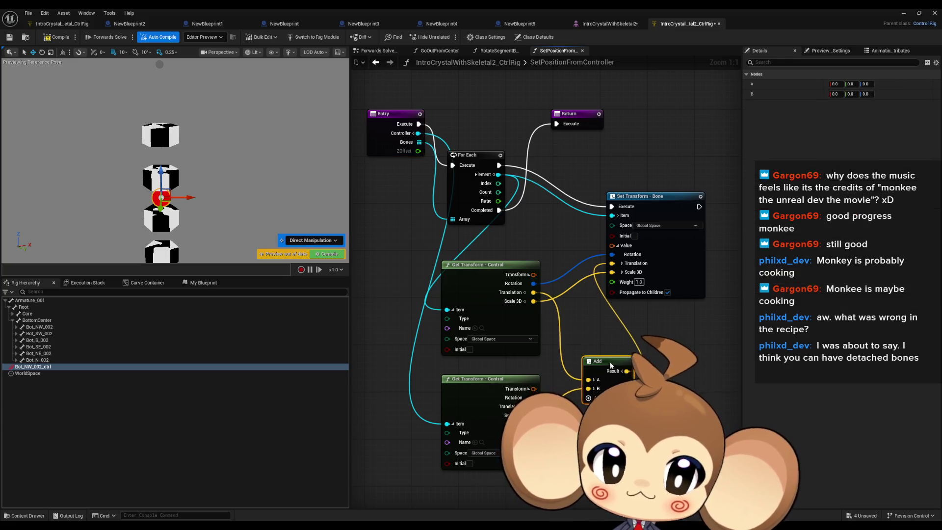
click(599, 393)
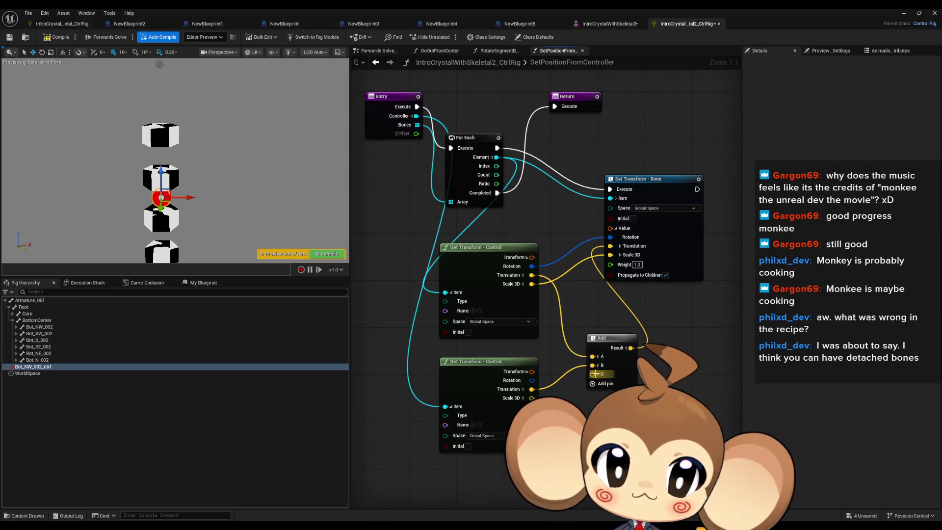
drag(593, 403, 417, 134)
click(59, 37)
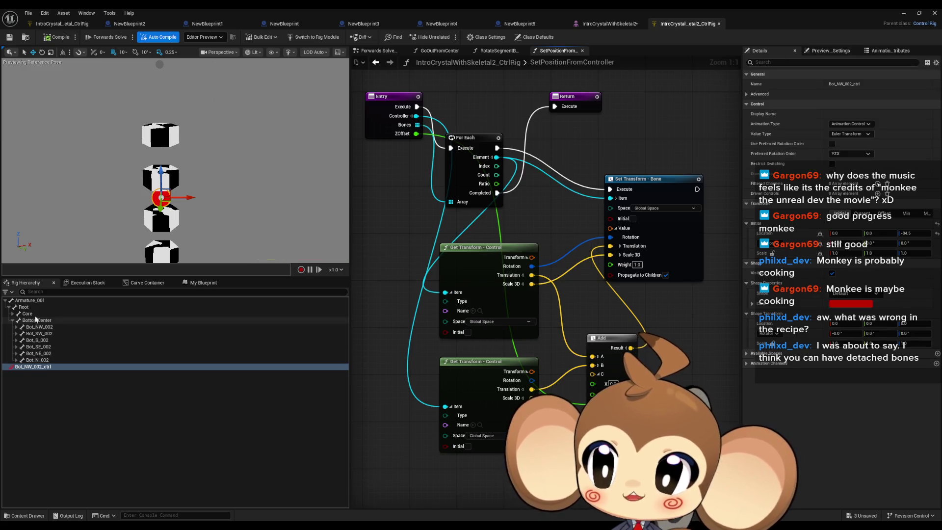
click(200, 283)
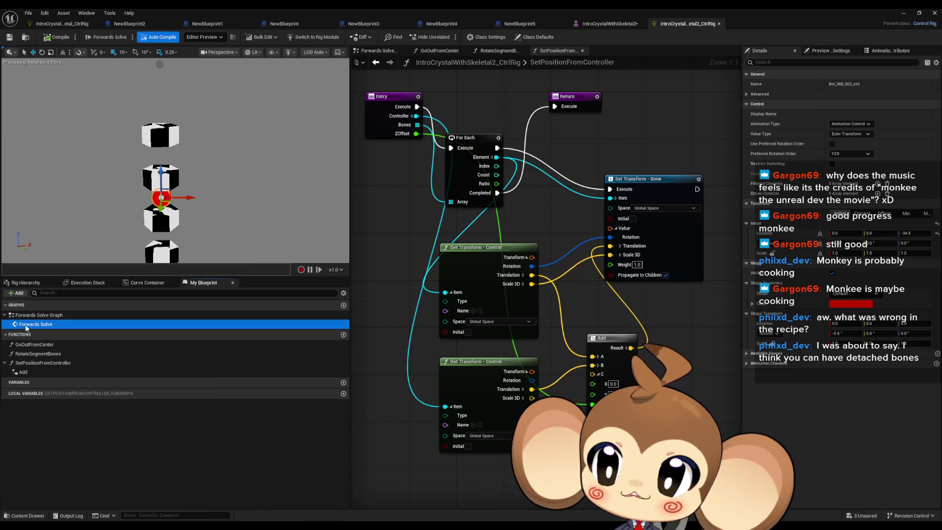
double_click(35, 325)
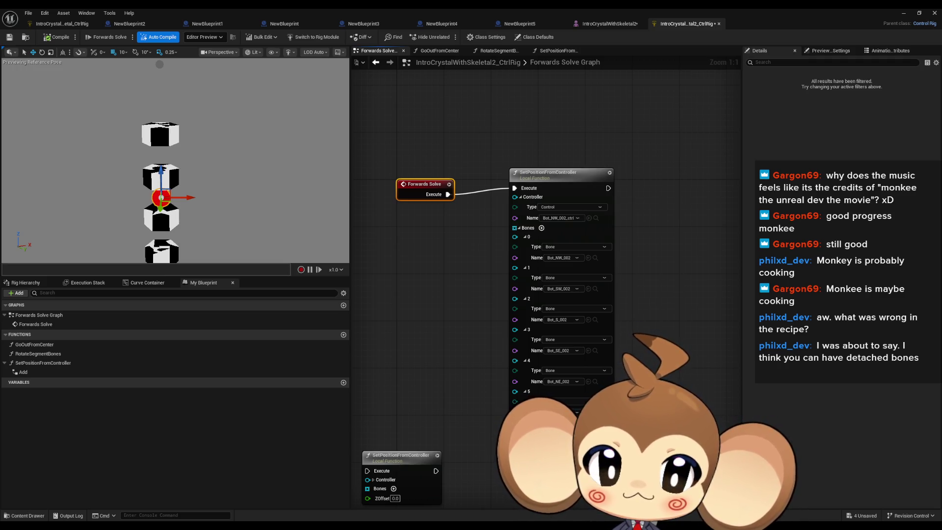
Recompile and enter 3450 as the SetPositionFromController call's ZOffset
click(51, 37)
drag(438, 310, 465, 275)
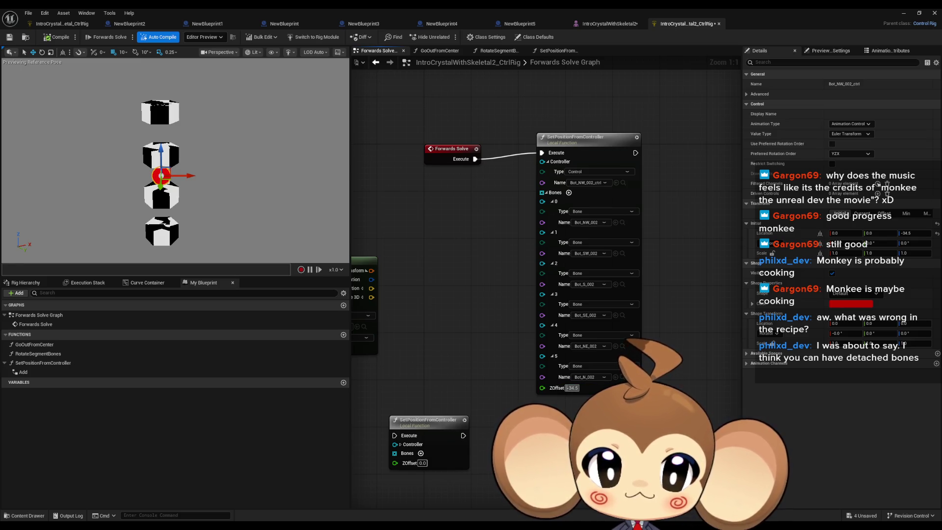
click(571, 388)
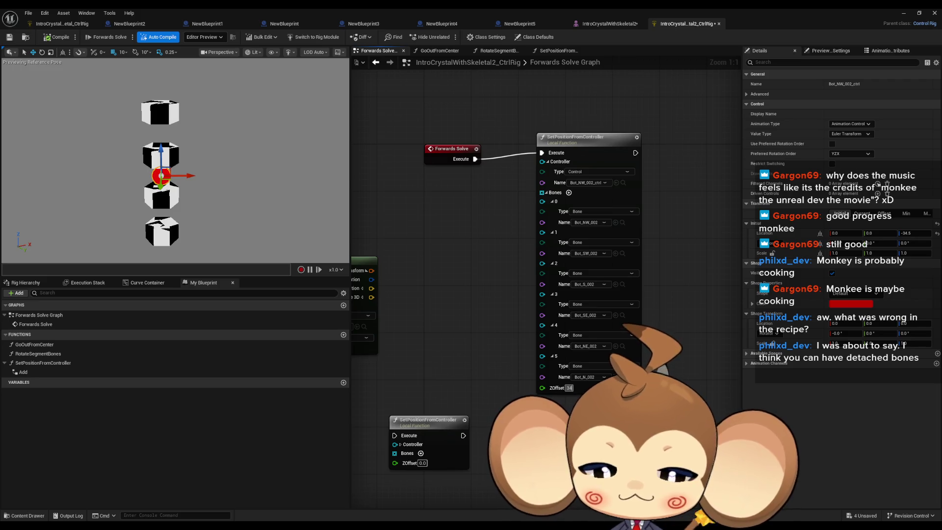
text(50)
key(Return)
drag(262, 195, 261, 174)
Break the Execute link from Forwards Solve to SetPositionFromController and recompile
mouse_move(227, 201)
mouse_down()
mouse_move(227, 183)
mouse_move(173, 214)
mouse_up()
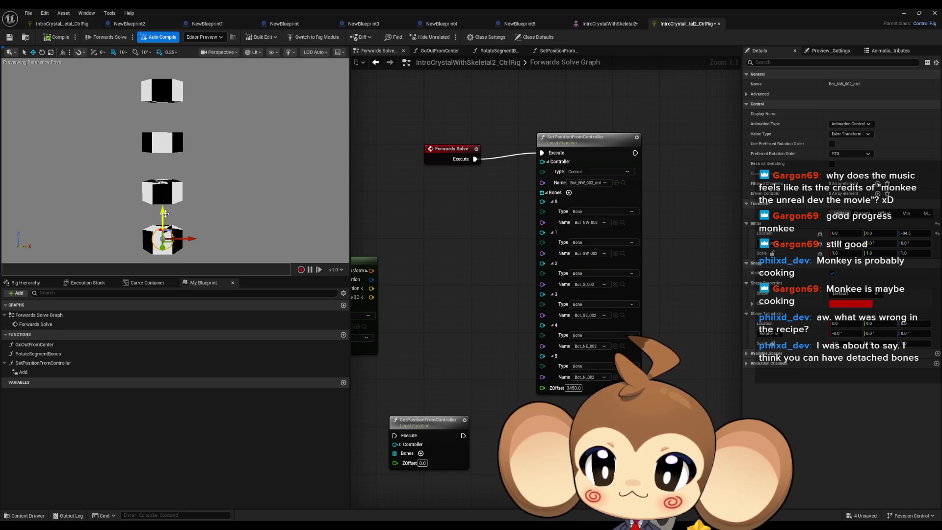
alt+click(475, 159)
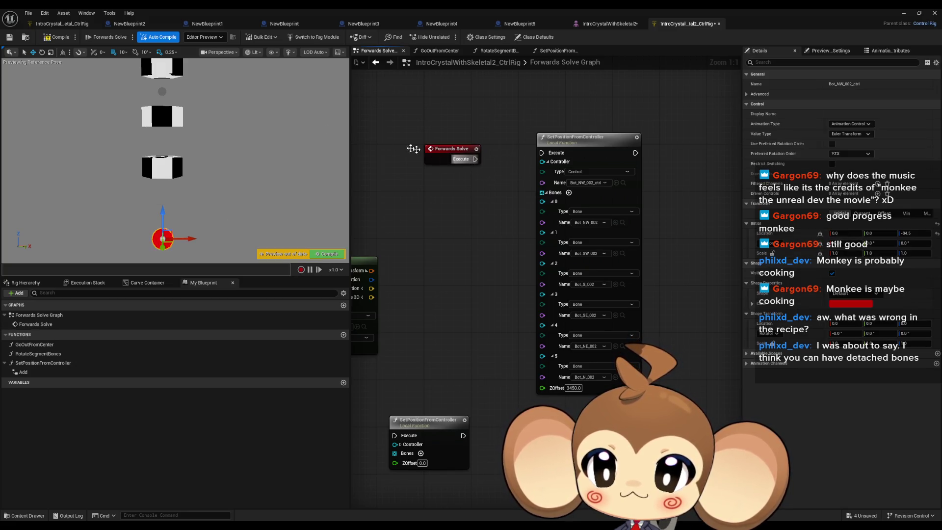
click(52, 38)
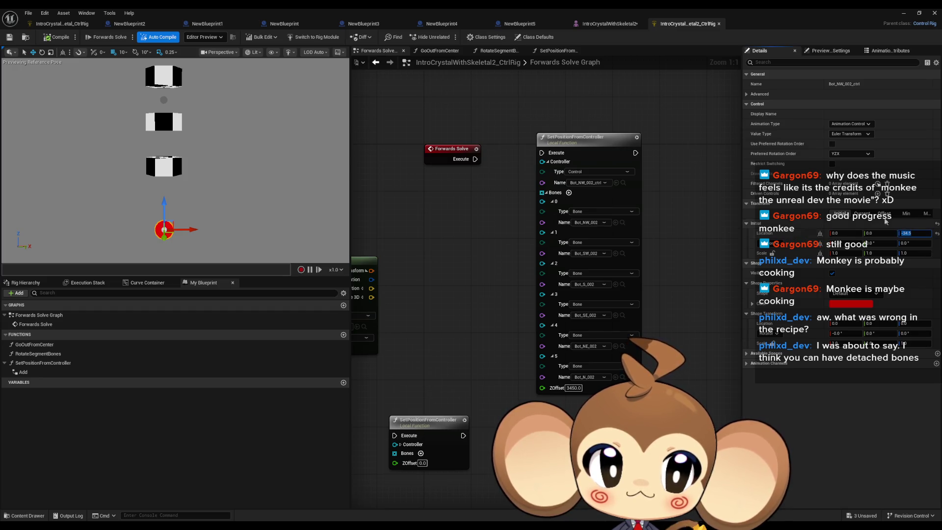
Set Bot_NW_002_ctrl's Location Z to 0
key(Return)
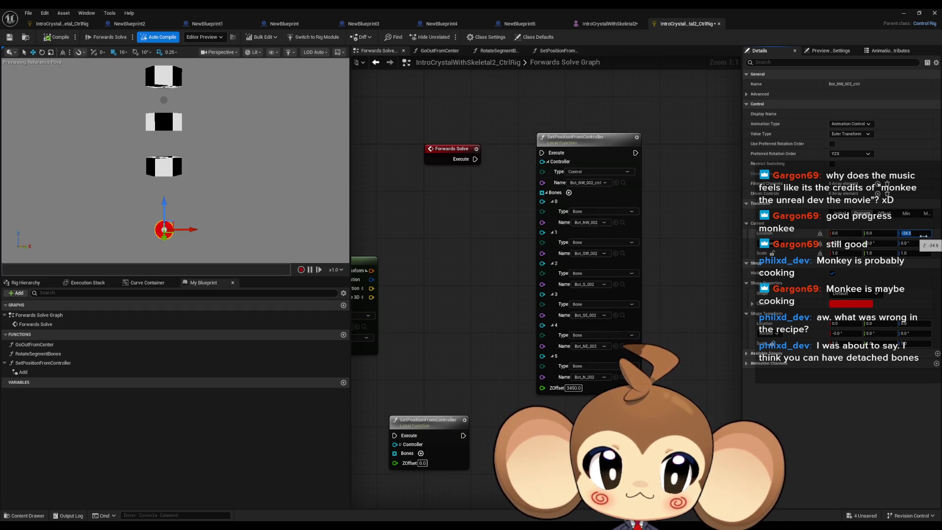
text(0)
key(Return)
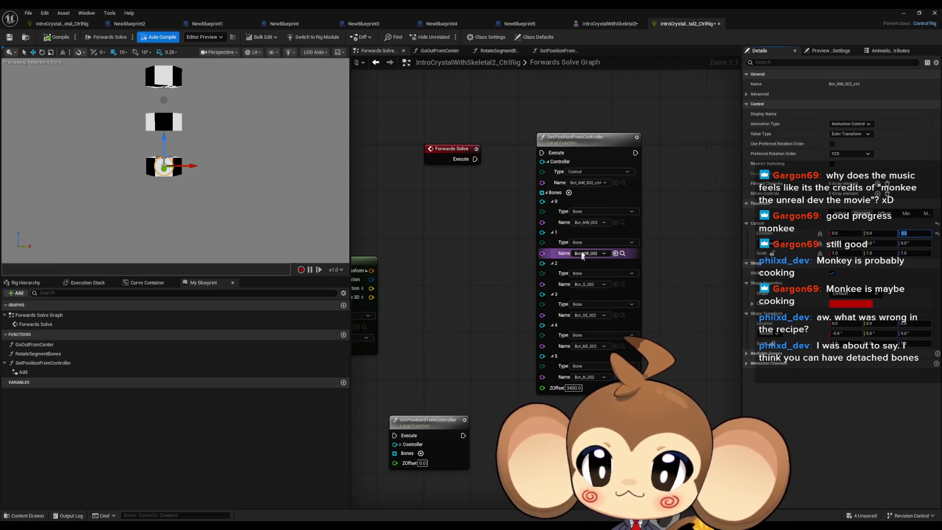
mouse_move(216, 198)
mouse_down()
mouse_move(215, 262)
mouse_move(226, 187)
mouse_up()
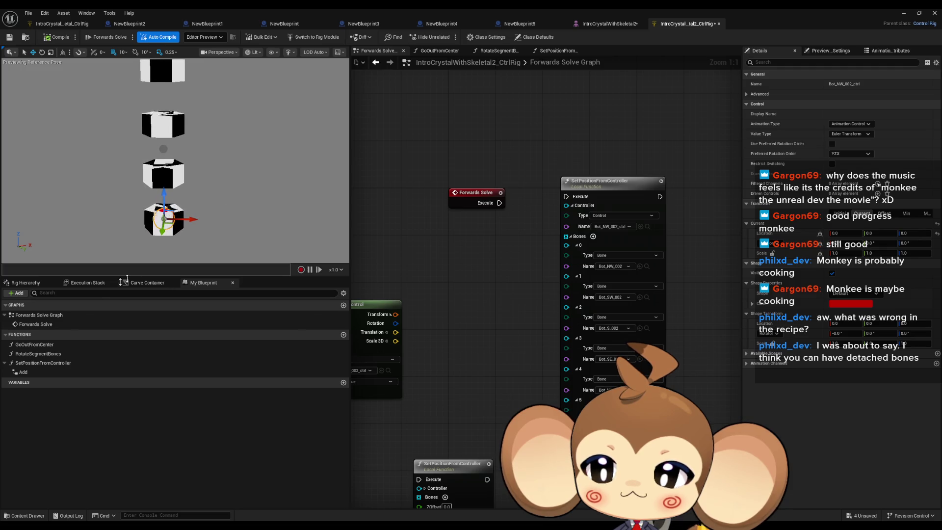
Select Bot_NW_002_ctrl in the Rig Hierarchy and inspect its initial transform
click(33, 283)
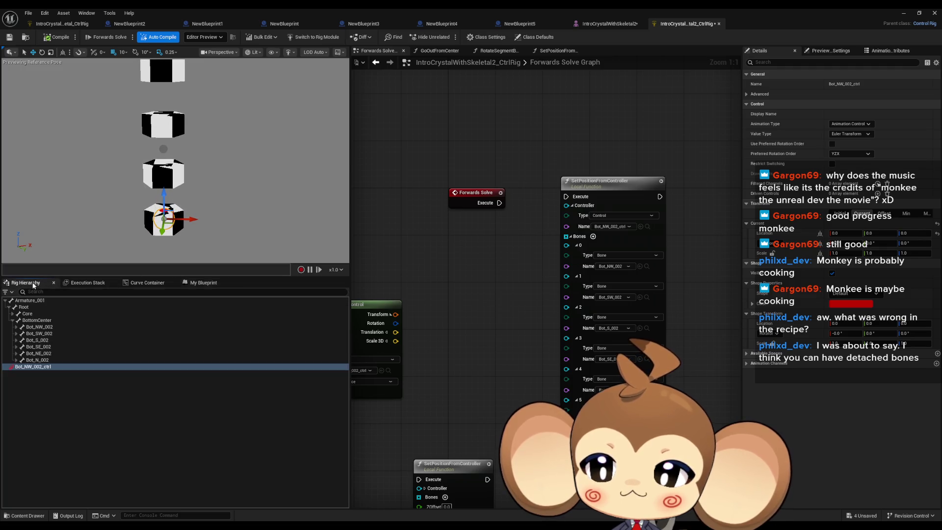
click(36, 307)
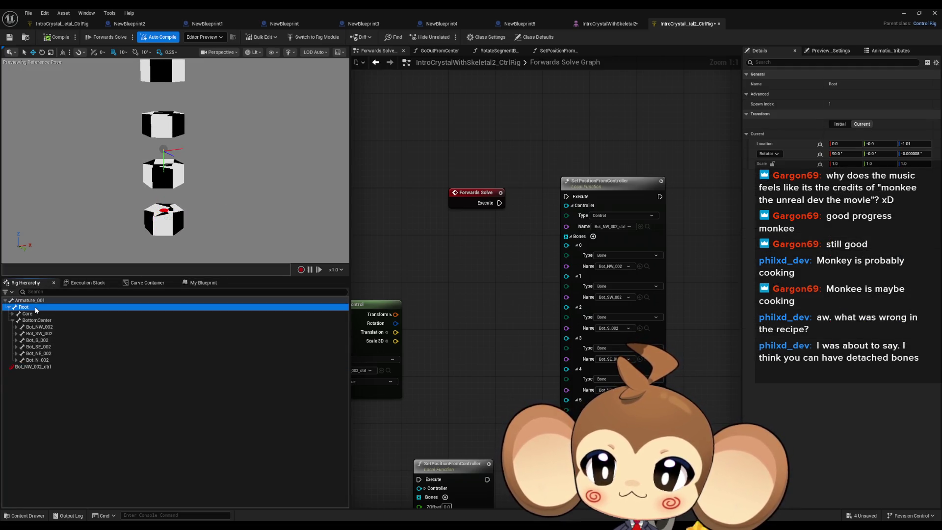
click(30, 367)
click(840, 214)
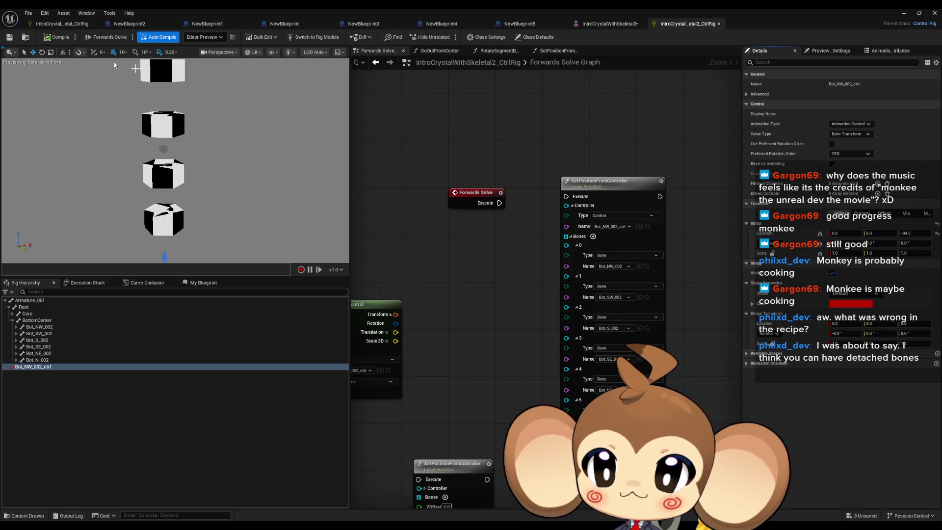
Reconnect Forwards Solve's Execute to SetPositionFromController, recompile, and reselect Bot_NW_002_ctrl
drag(499, 202, 566, 197)
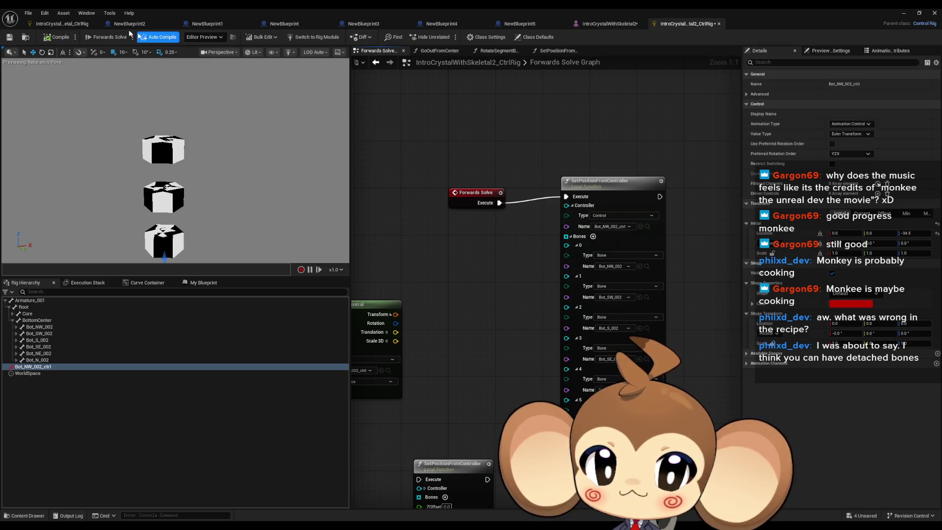
click(58, 38)
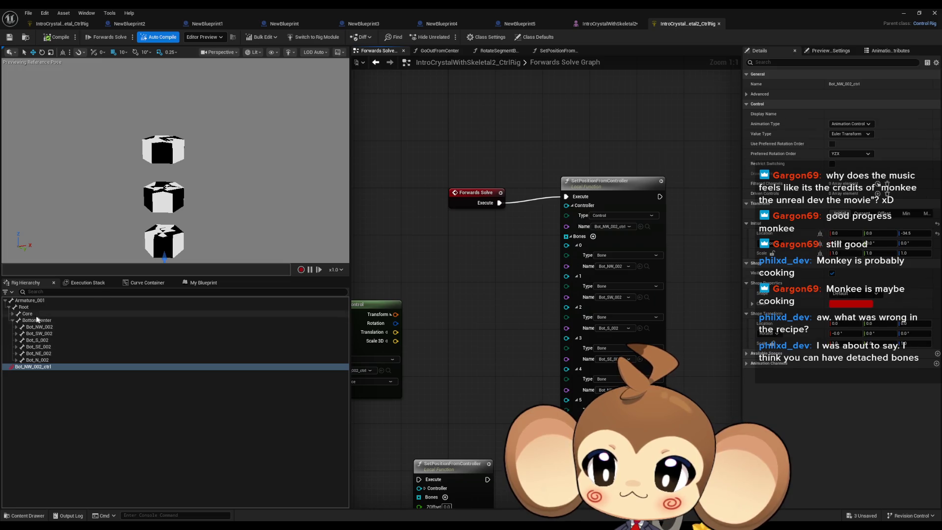
click(30, 308)
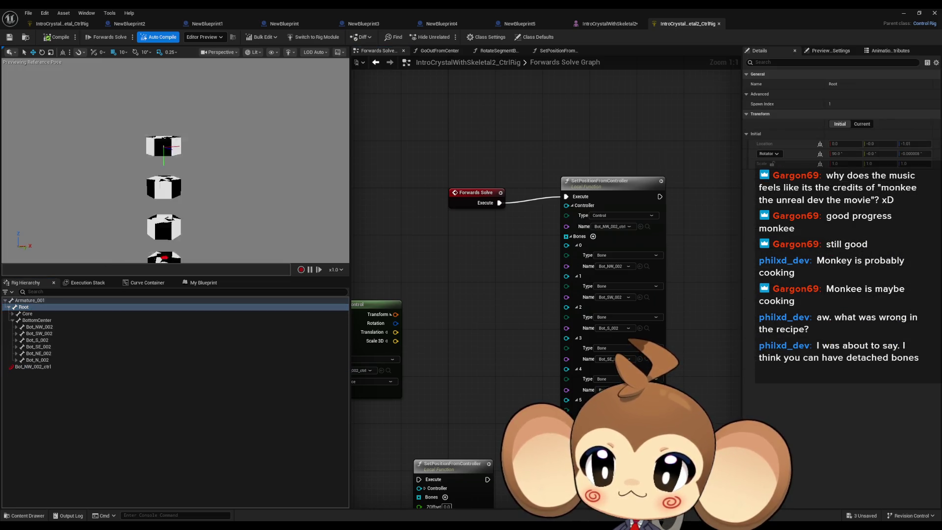
click(30, 367)
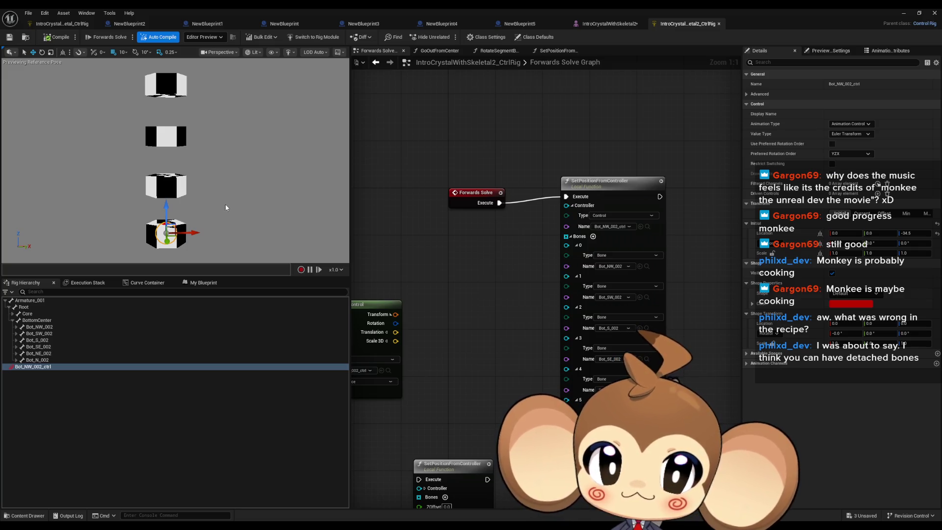
mouse_move(631, 189)
mouse_down()
mouse_move(608, 196)
mouse_move(634, 216)
mouse_move(534, 220)
mouse_up()
click(632, 157)
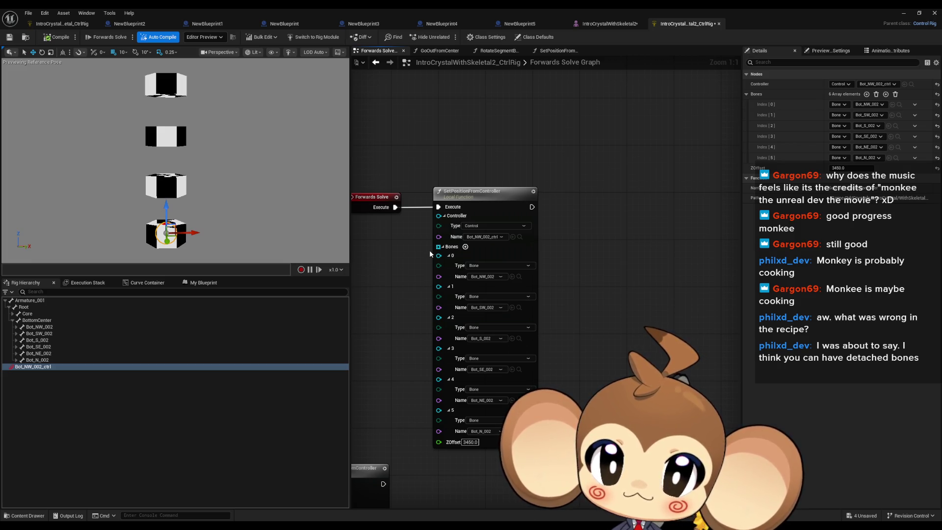
Open the RotateSegmentBones function graph, keeping the For Each node and its wires
drag(610, 275, 553, 276)
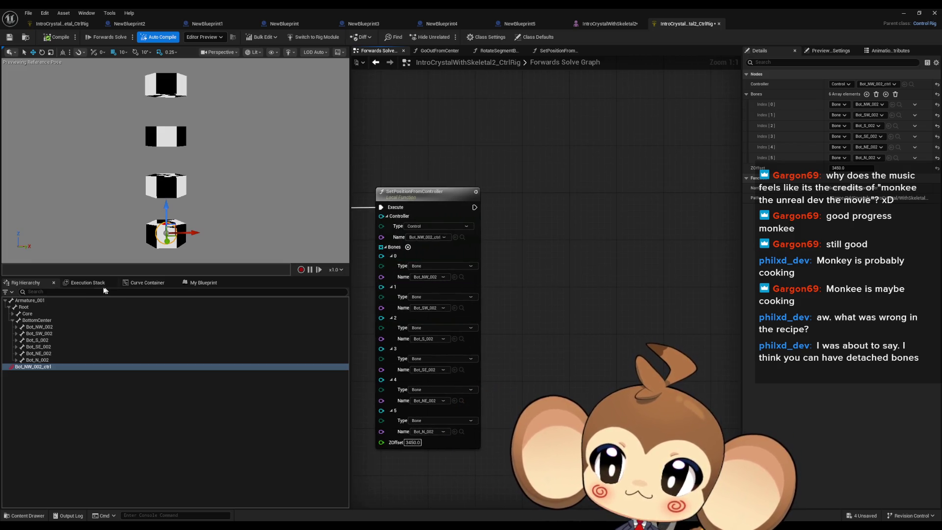
click(201, 284)
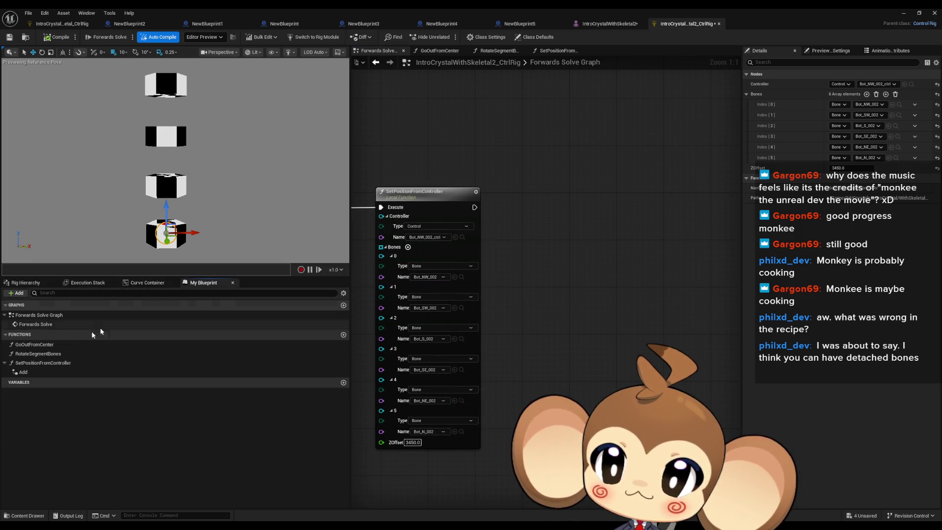
click(5, 363)
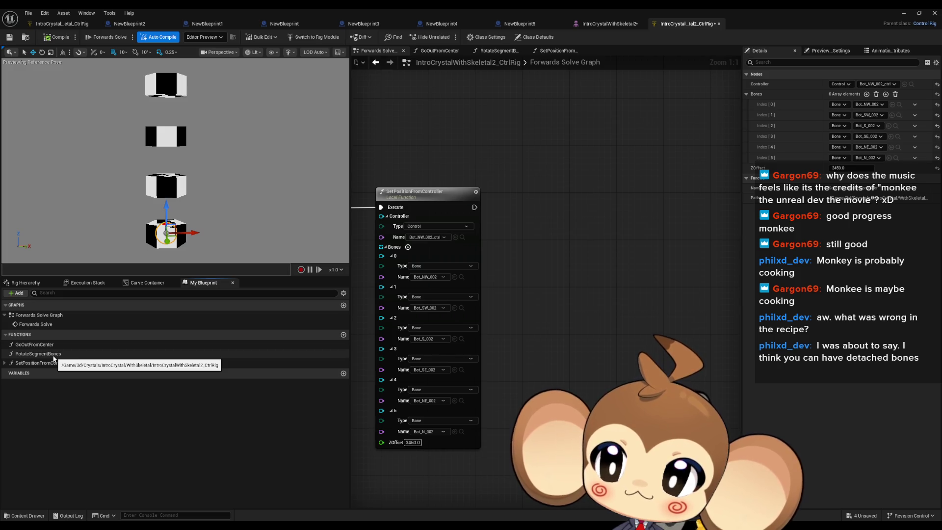
double_click(53, 356)
drag(475, 279, 558, 293)
mouse_move(416, 171)
mouse_down()
mouse_move(515, 315)
mouse_move(577, 375)
mouse_move(453, 344)
mouse_up()
scroll(441, 259, up, 3)
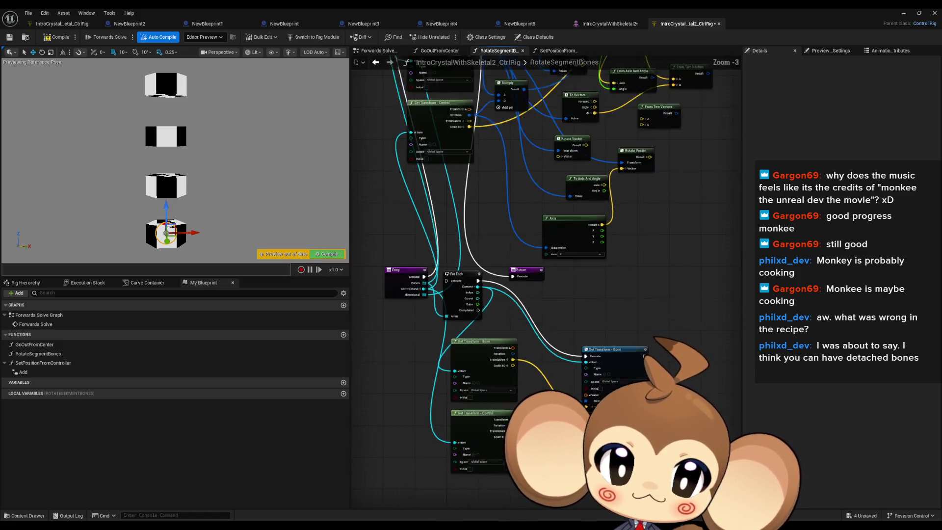
key(ctrl+z)
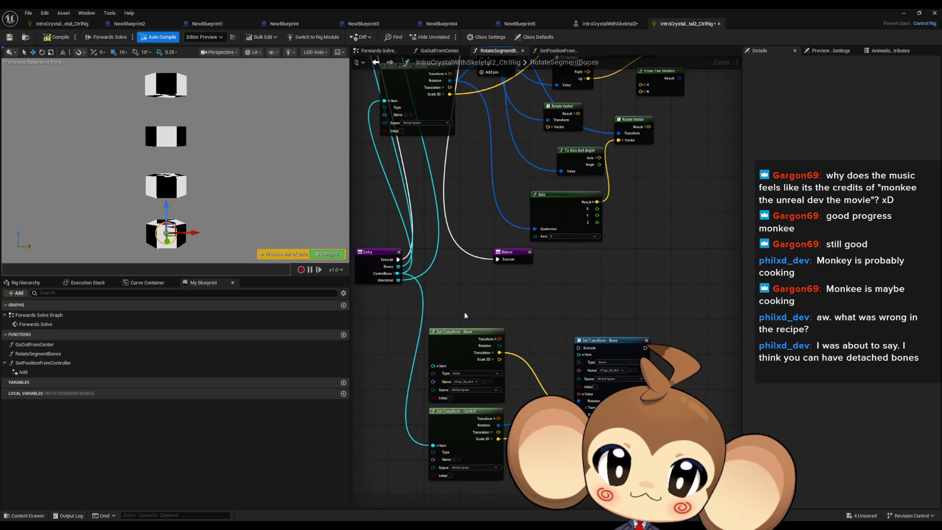
key(ctrl+y)
key(ctrl+y)
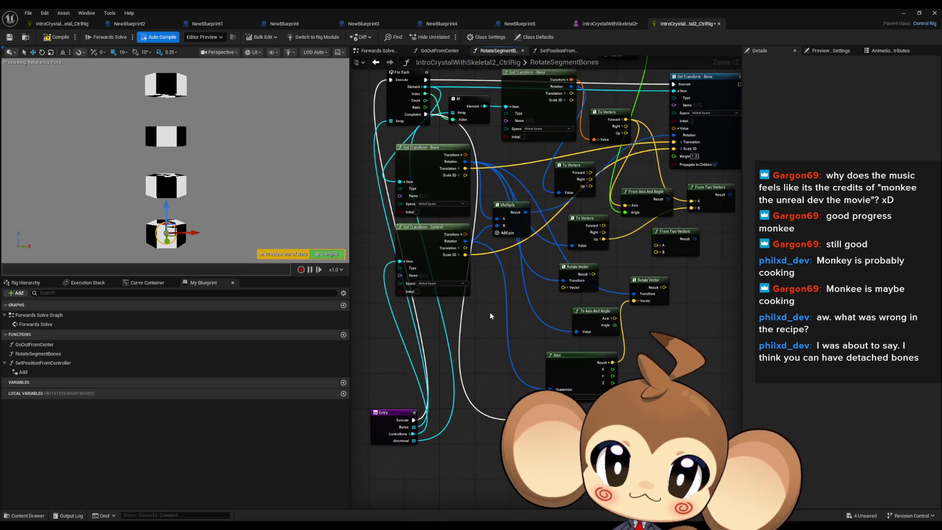
scroll(632, 255, down, 1)
Delete the rotation helper nodes: Rotate Vector, axis/angle, From Two Vectors, To Vectors, Get Transform, Multiply
drag(501, 310, 623, 422)
key(Delete)
drag(632, 310, 661, 248)
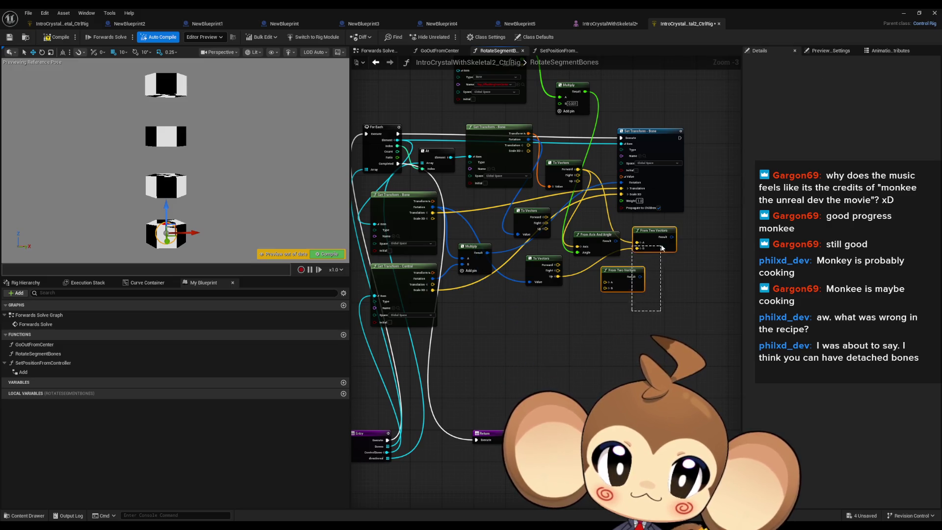
key(Delete)
mouse_move(548, 400)
mouse_down()
mouse_move(512, 346)
mouse_move(521, 279)
mouse_move(509, 276)
mouse_up()
key(Delete)
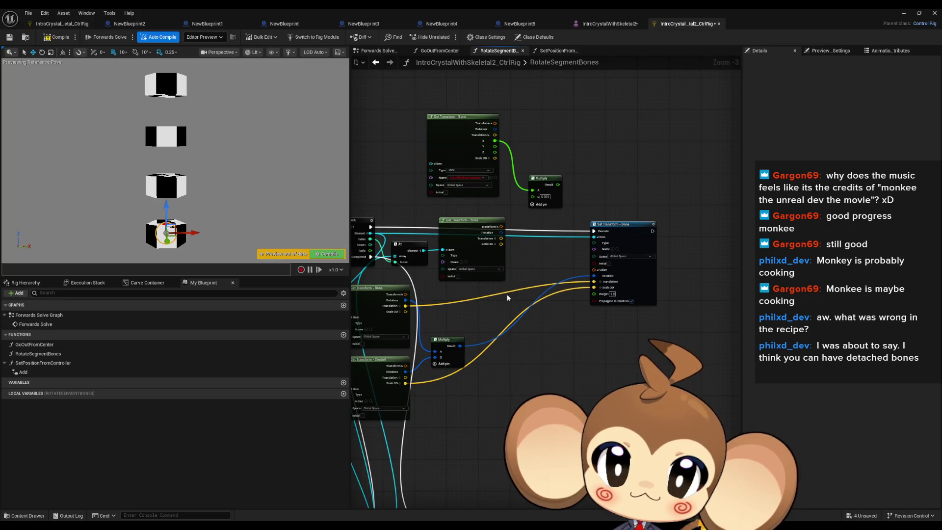
click(466, 220)
key(Delete)
drag(405, 127, 569, 211)
key(Delete)
Delete the array At node and select the Entry node
mouse_move(448, 253)
mouse_down()
mouse_move(553, 248)
mouse_move(658, 354)
mouse_move(676, 348)
mouse_up()
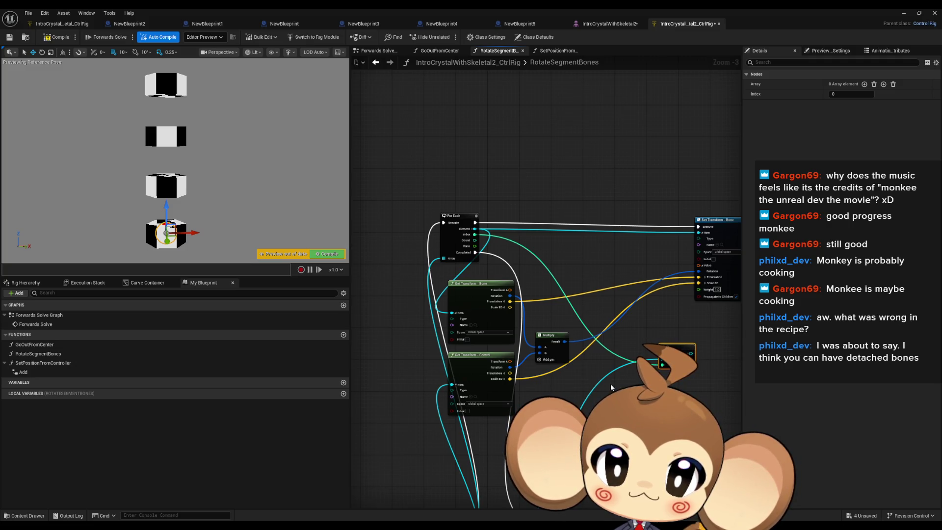
drag(547, 392, 553, 305)
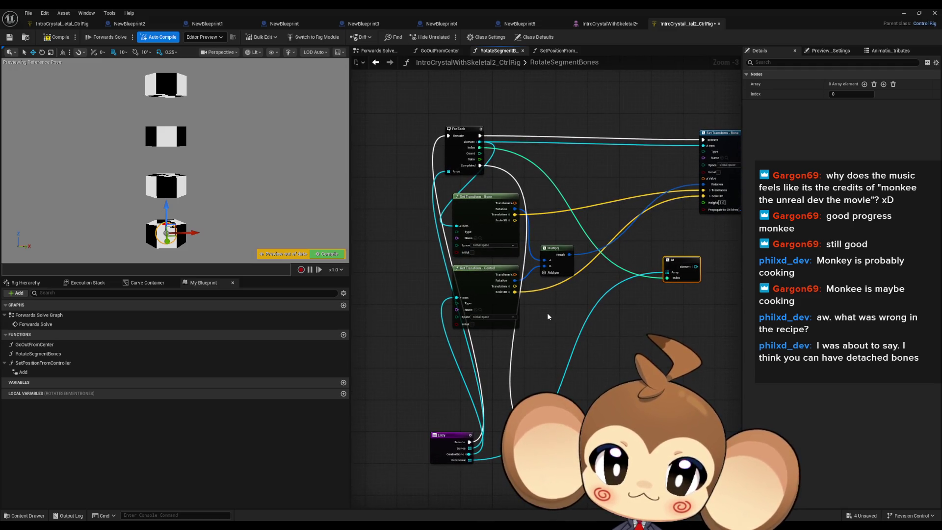
drag(682, 259, 623, 297)
key(Delete)
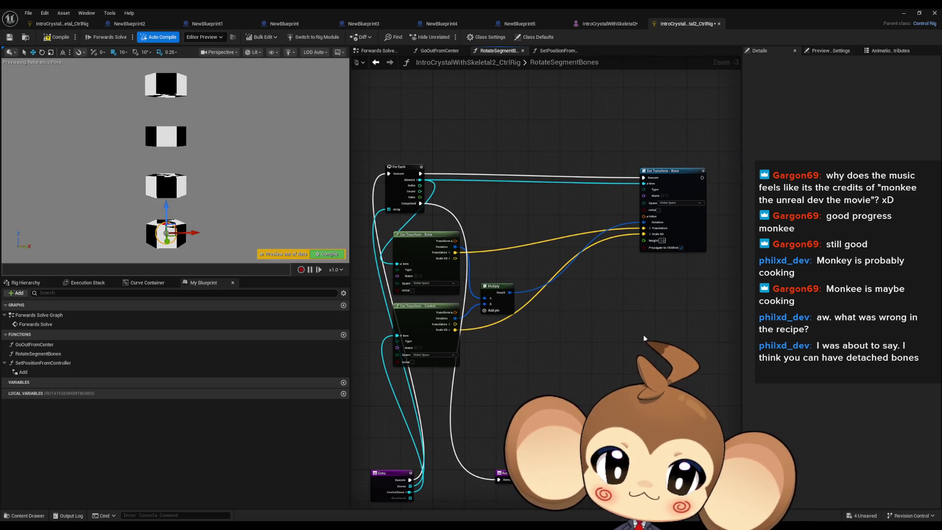
mouse_move(600, 345)
mouse_down()
mouse_move(585, 320)
mouse_move(538, 393)
mouse_up()
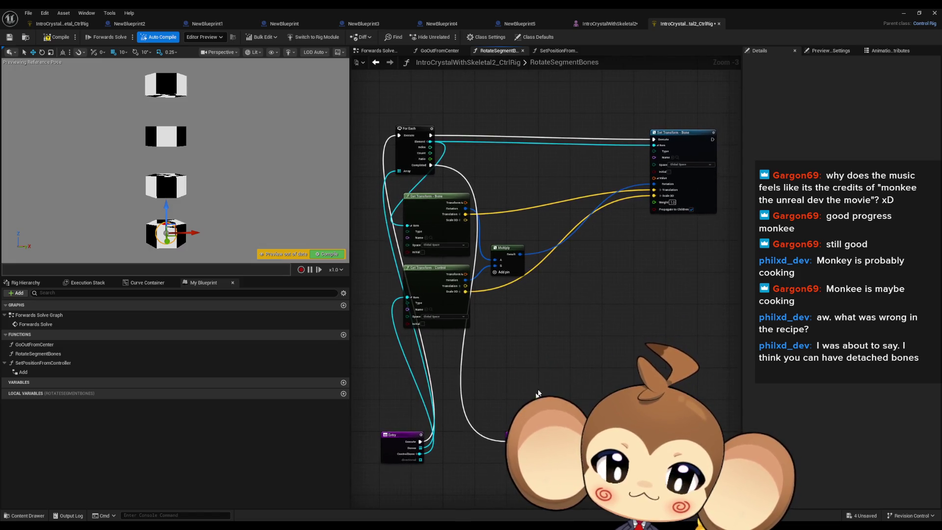
click(397, 436)
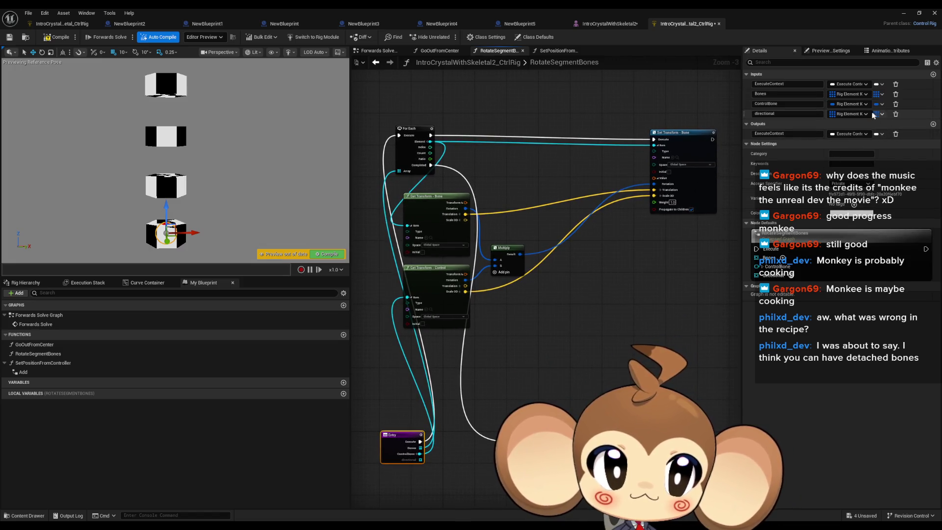
Delete the directional input from RotateSegmentBones' Entry node
click(896, 114)
click(595, 282)
drag(503, 258, 482, 261)
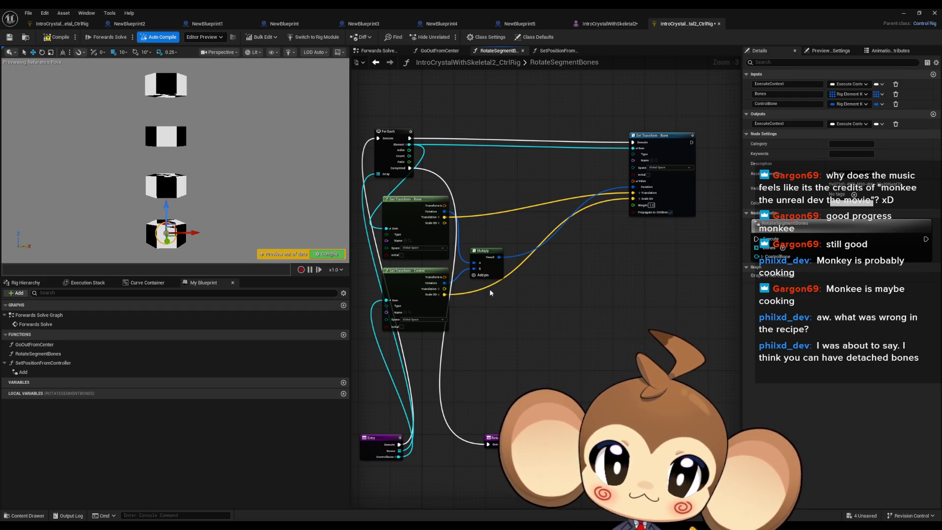
drag(490, 289, 494, 314)
Disconnect the Translation and Scale 3D wires into Set Transform, then return to Forwards Solve
alt+click(445, 294)
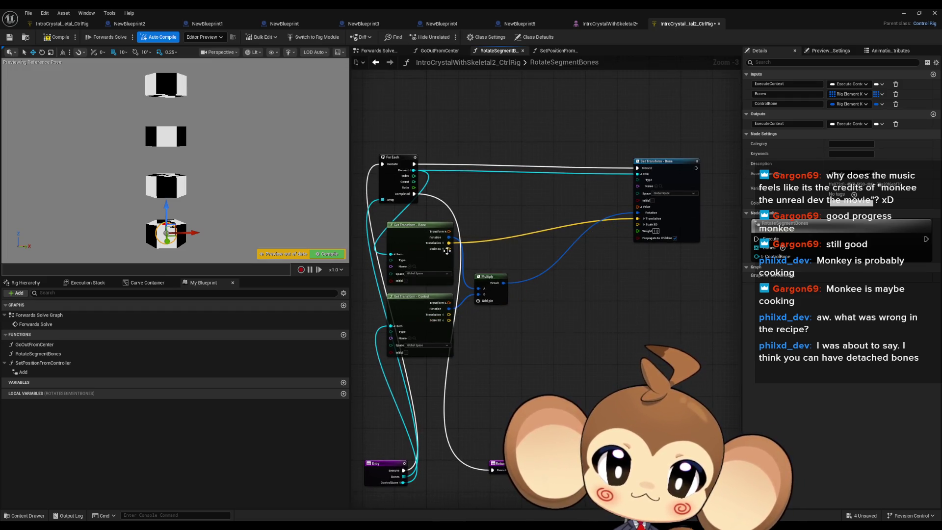
alt+click(448, 243)
mouse_move(581, 288)
mouse_down()
mouse_move(595, 307)
mouse_move(599, 283)
mouse_up()
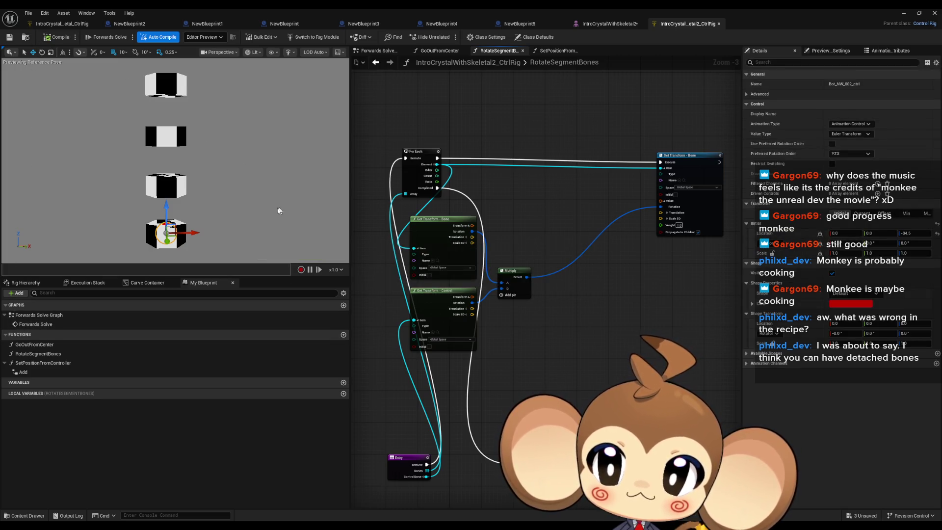
click(38, 318)
double_click(38, 320)
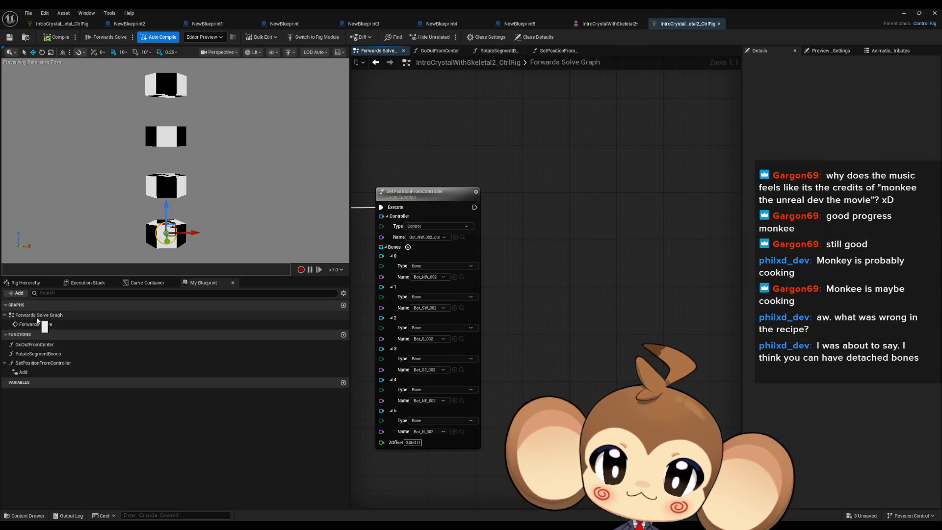
Add a RotateSegmentBones call with Bones and ControlBone inputs beside SetPositionFromController in Forwards Solve
drag(612, 337, 583, 246)
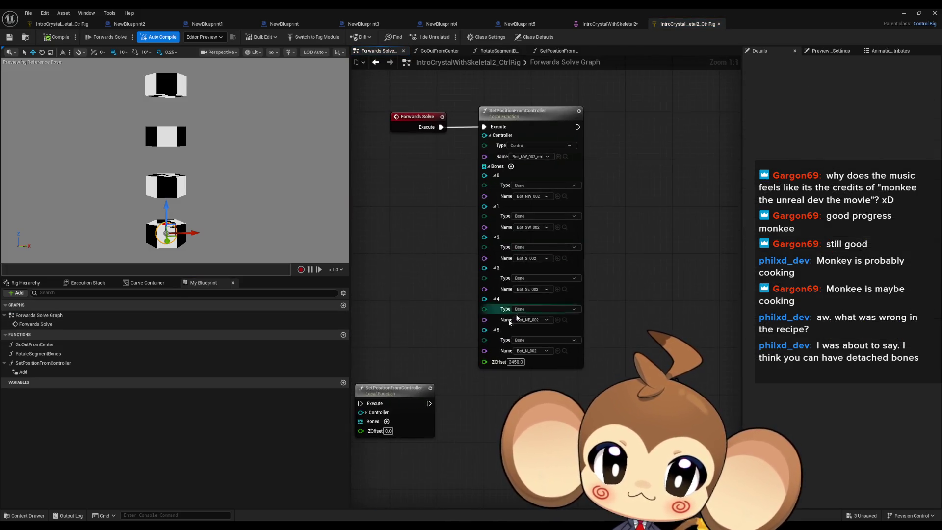
click(38, 354)
drag(246, 336, 648, 127)
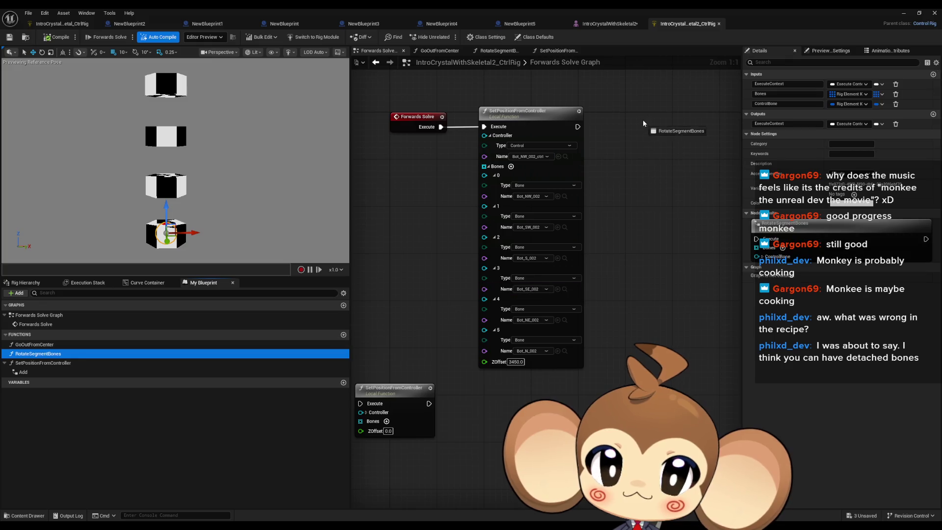
click(4, 363)
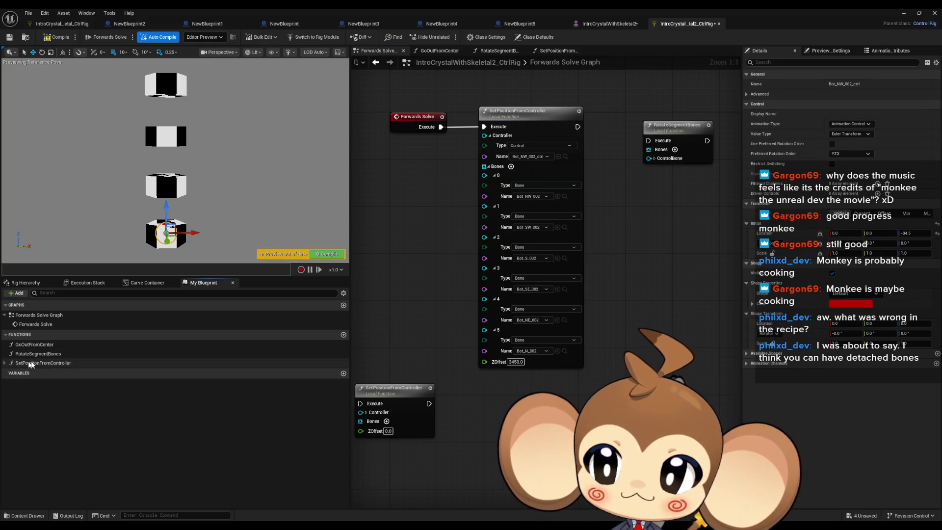
click(4, 365)
double_click(27, 364)
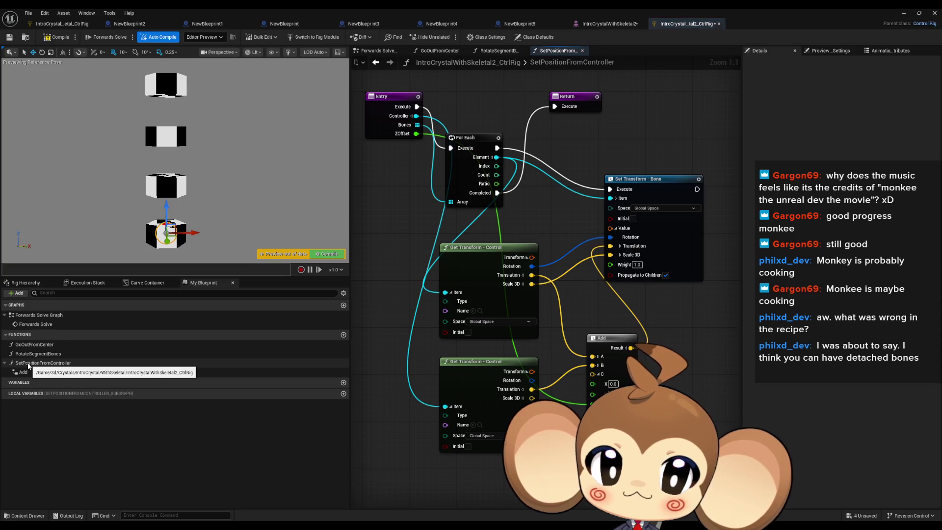
double_click(24, 373)
double_click(22, 365)
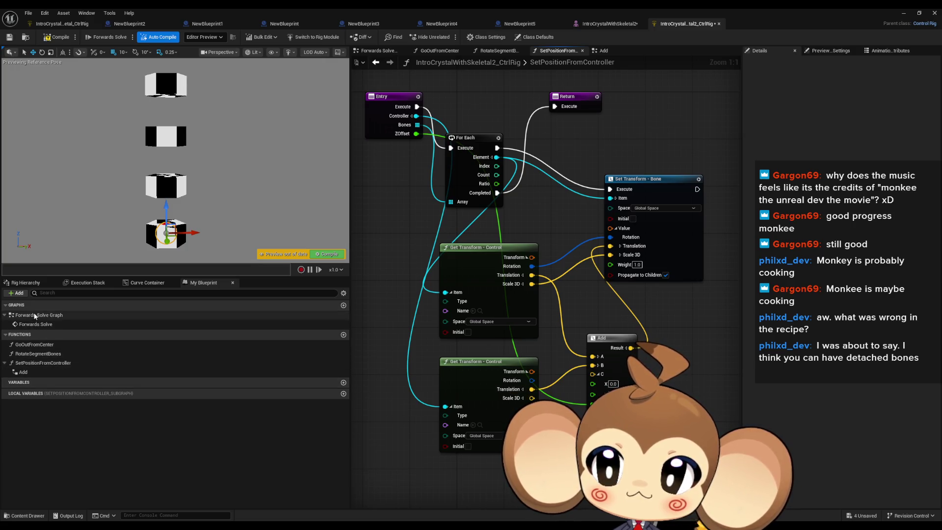
double_click(64, 316)
drag(585, 219, 597, 204)
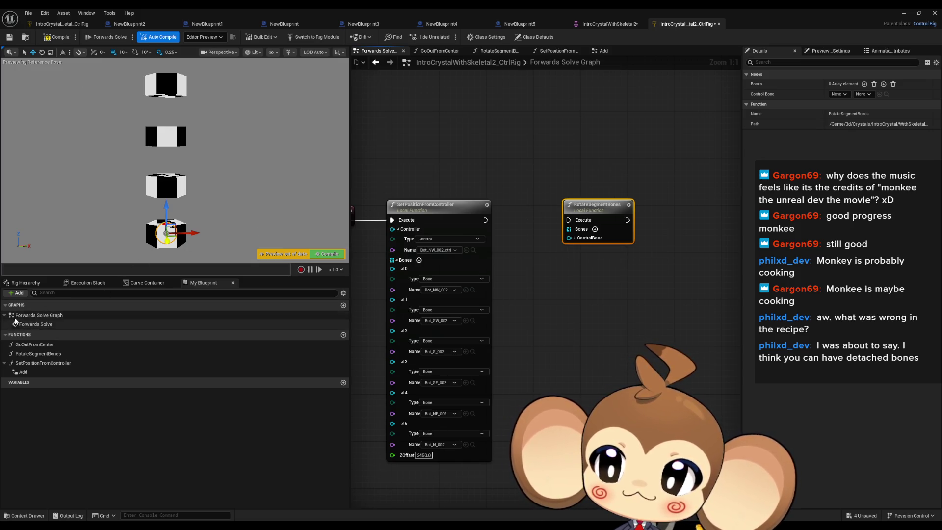
Show the Rig Hierarchy and expand Bot_NW_002, Bot_SW_002 and Bot_S_002 to reveal their child bones
click(23, 284)
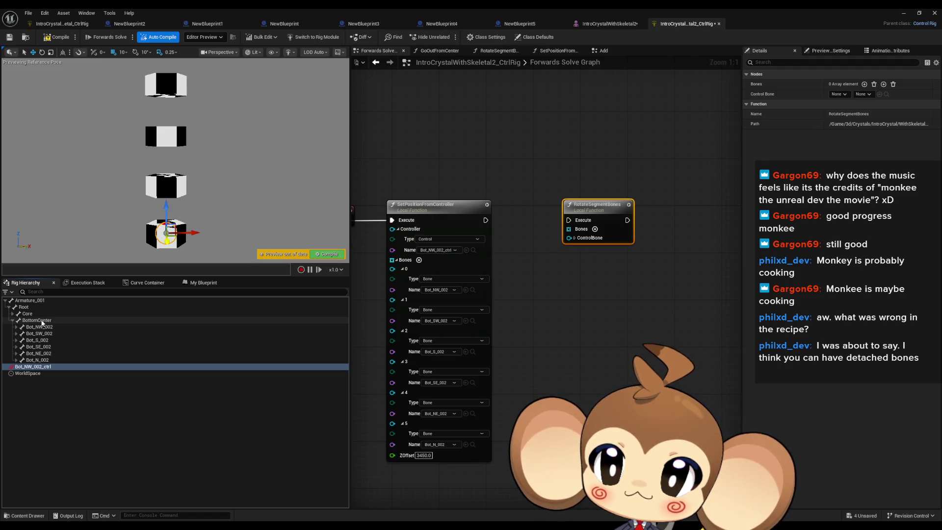
click(16, 327)
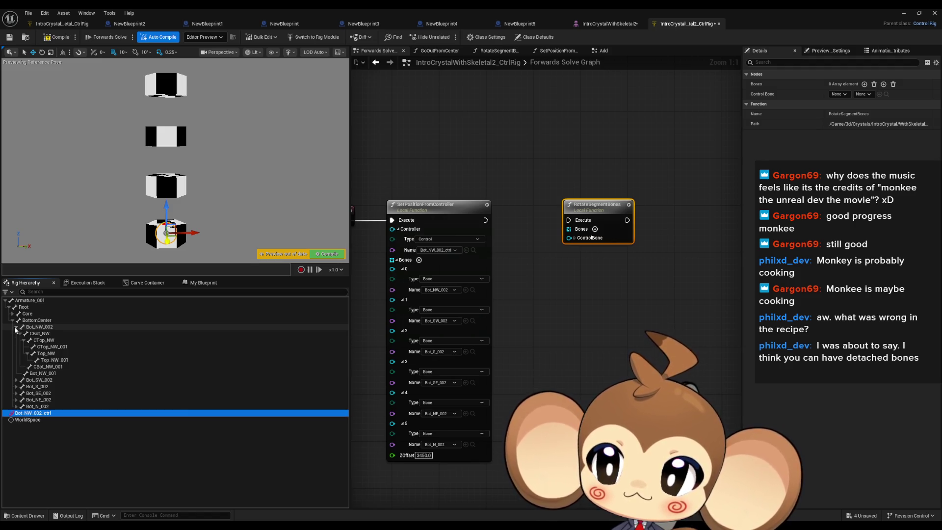
click(20, 334)
click(16, 347)
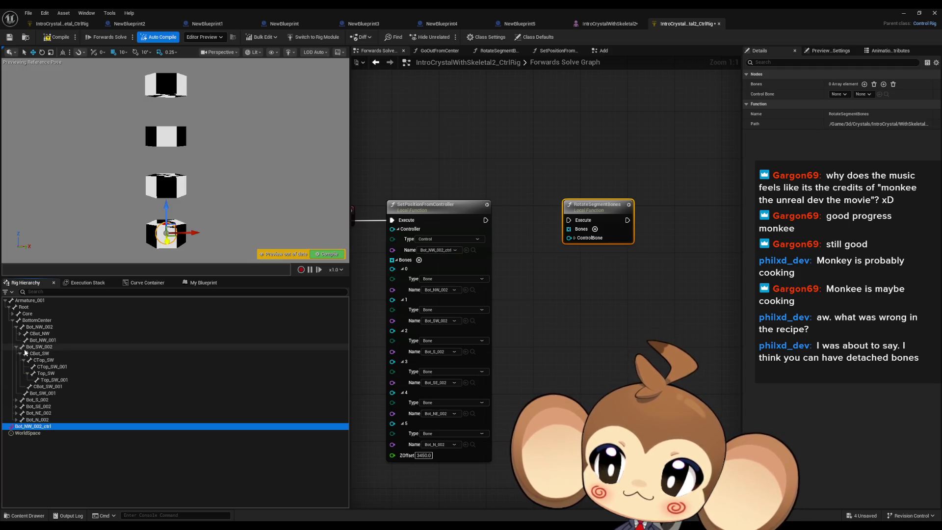
click(20, 353)
click(16, 367)
click(20, 373)
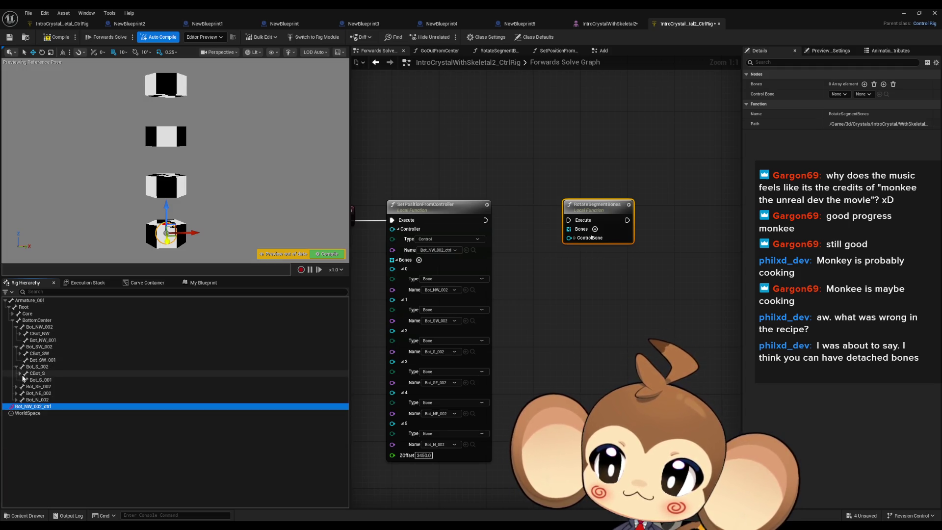
Expand Bot_SE_002, Bot_NE_002 and Bot_N_002, then add entries to the RotateSegmentBones Bones array
click(16, 386)
click(20, 393)
click(16, 406)
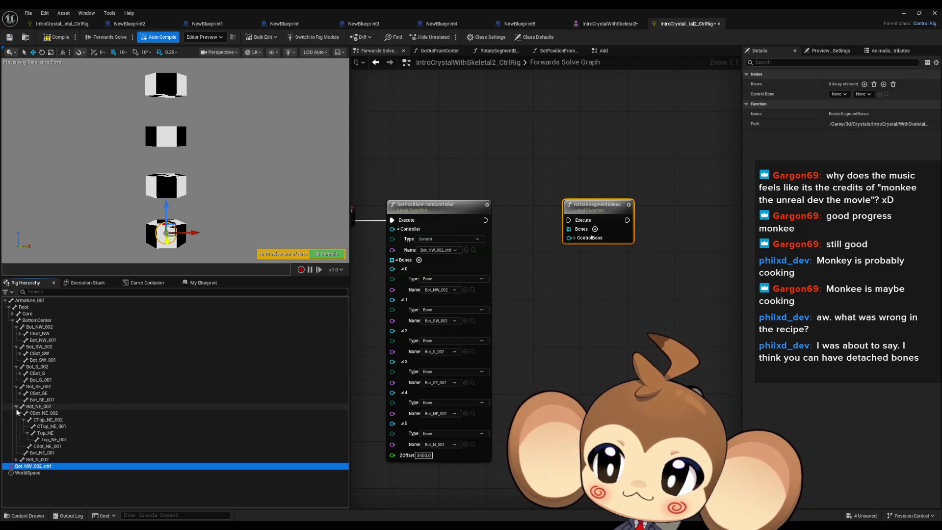
click(19, 413)
click(16, 427)
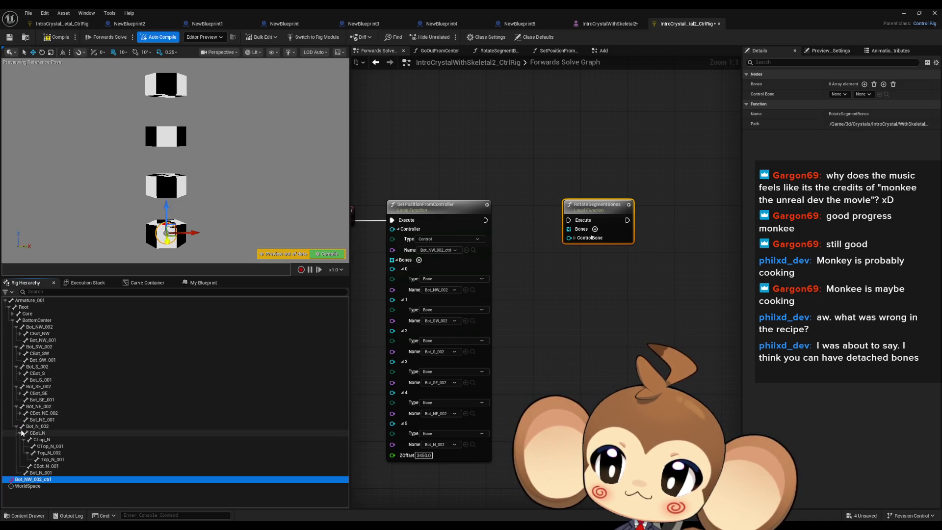
click(20, 433)
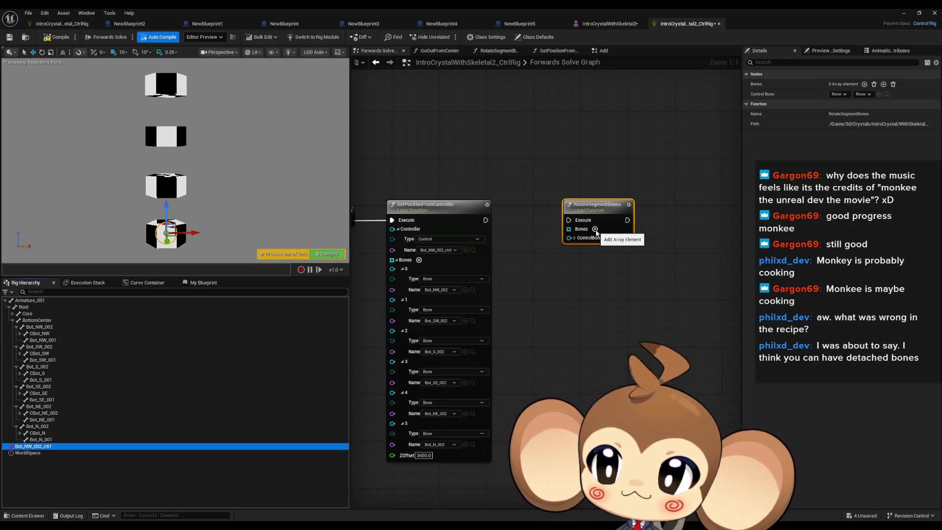
click(595, 230)
click(595, 229)
Grow the RotateSegmentBones Bones array to twelve entries
click(595, 229)
click(596, 229)
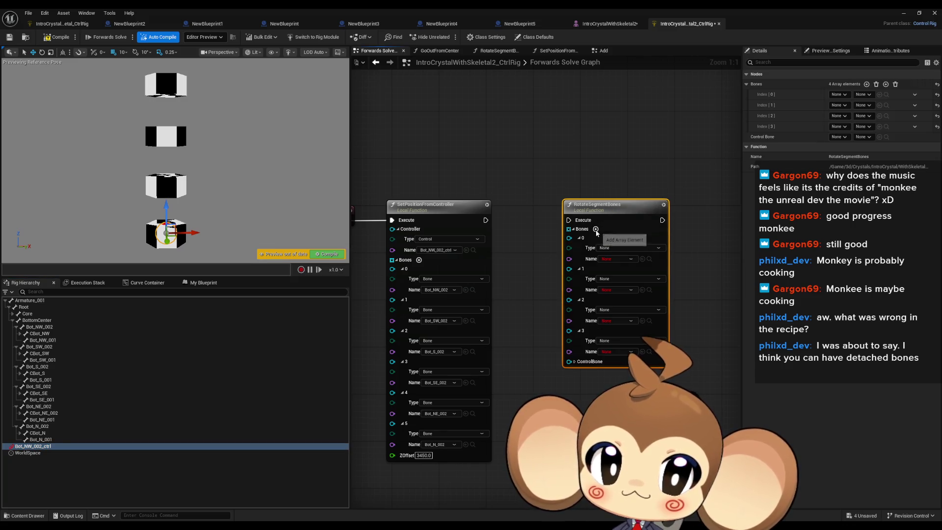
click(596, 229)
click(596, 230)
click(595, 230)
click(596, 230)
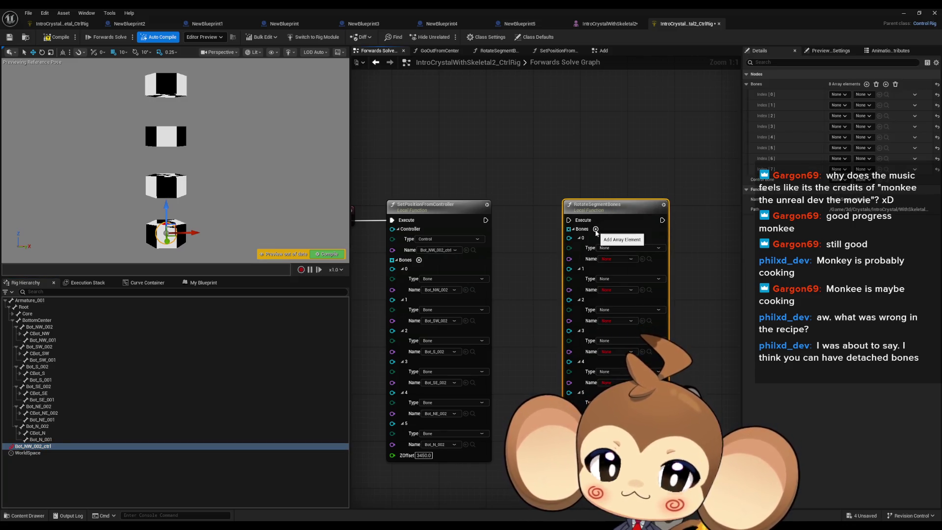
click(596, 230)
click(595, 230)
click(596, 230)
click(595, 229)
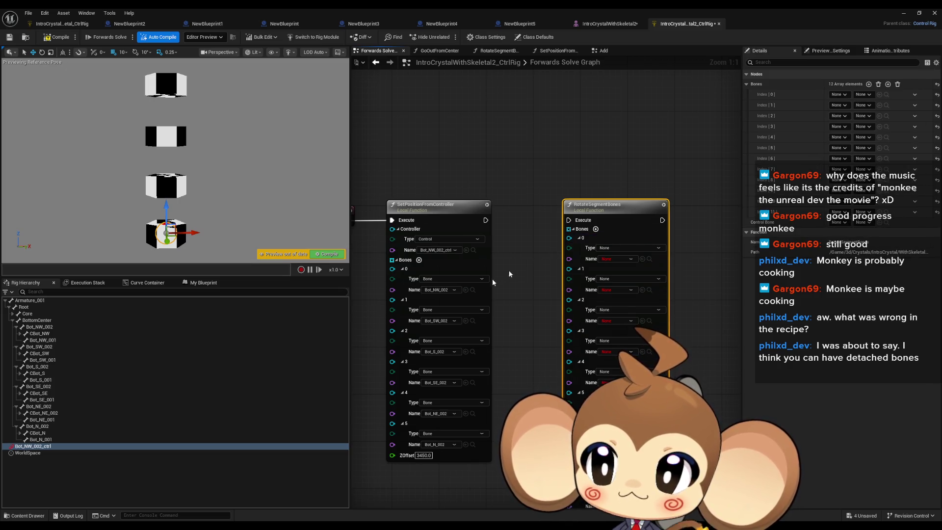
drag(498, 275, 369, 260)
Assign CBot_NW, Bot_NW_001, CBot_SW and Bot_SW_001 to Bones elements 0–3
click(60, 334)
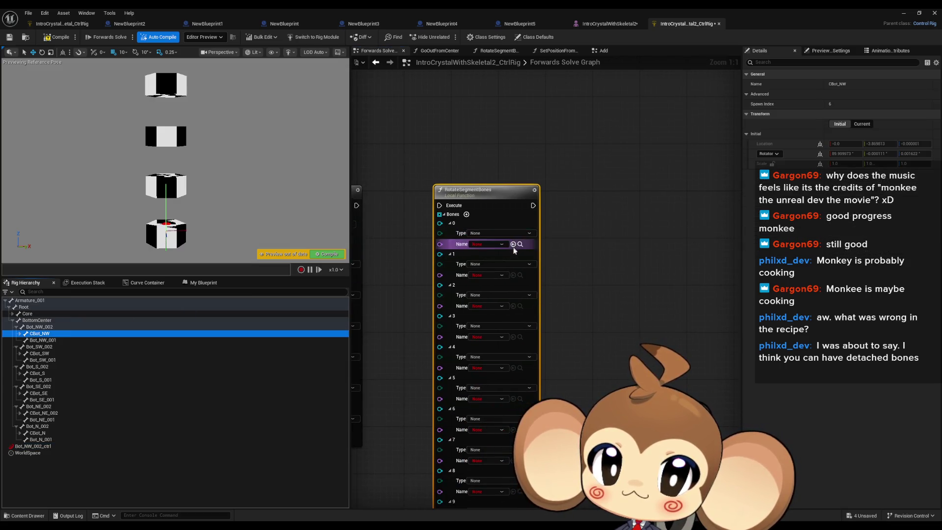
click(513, 243)
click(45, 340)
click(513, 274)
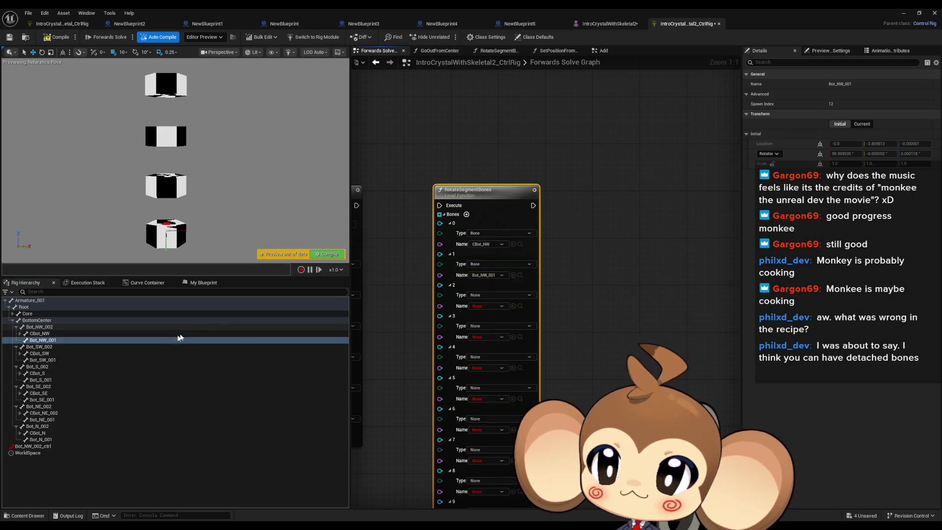
click(55, 354)
click(513, 306)
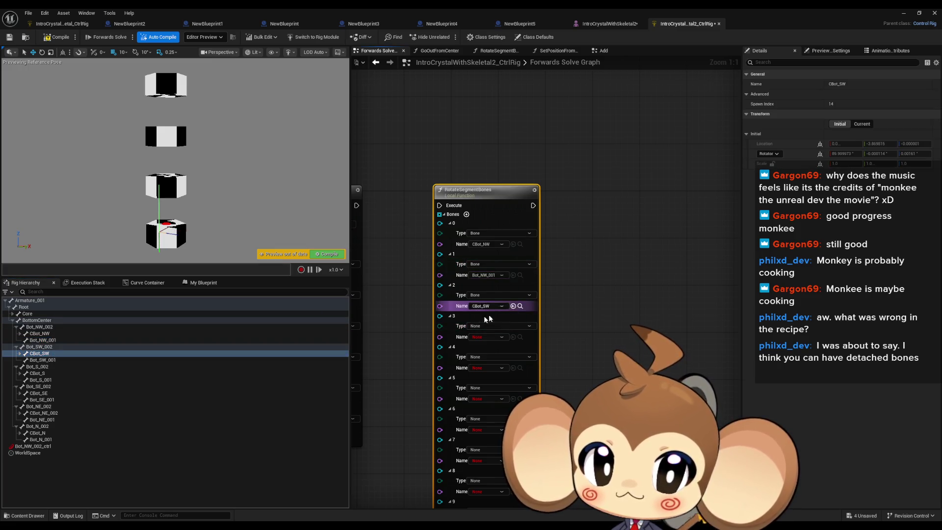
click(43, 360)
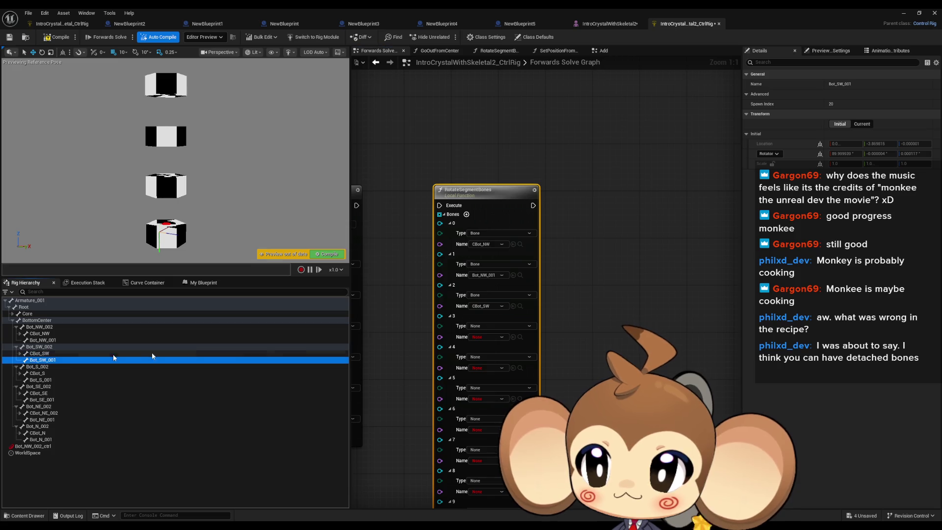
click(513, 337)
Drop CBot_S, CBot_SE and Bot_SE_001 into Bones elements 4, 6 and 7
mouse_move(38, 373)
mouse_down()
mouse_move(501, 249)
mouse_move(561, 265)
mouse_move(246, 343)
mouse_move(555, 278)
mouse_move(559, 291)
mouse_up()
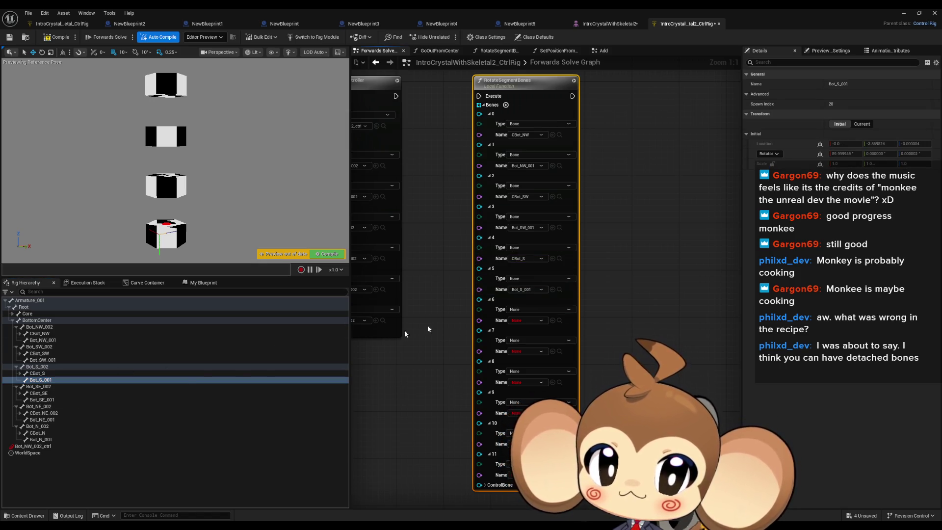
mouse_move(39, 393)
mouse_down()
mouse_move(551, 309)
mouse_move(556, 326)
mouse_up()
drag(68, 400, 539, 331)
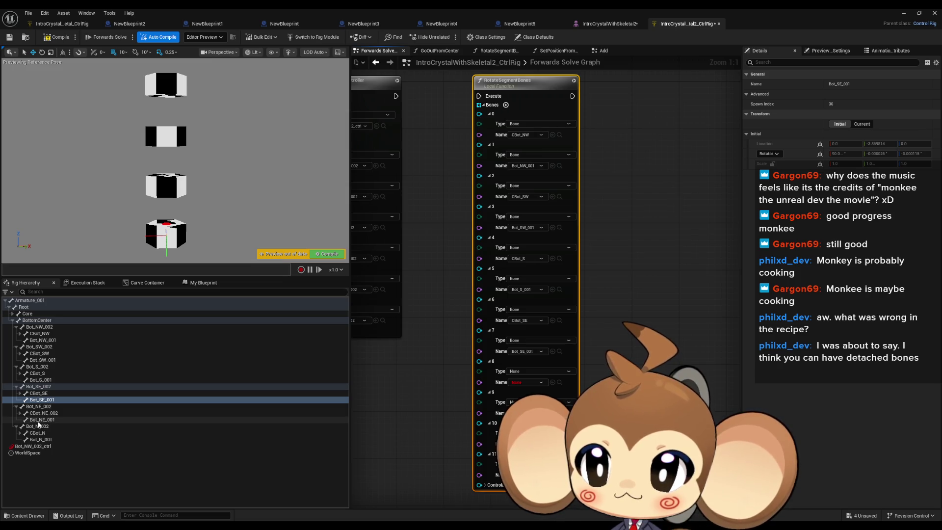
Fill elements 8–11 with CBot_NE_002, Bot_NE_001, CBot_N and Bot_N_001, and link the execution wire
click(55, 414)
drag(554, 383, 554, 383)
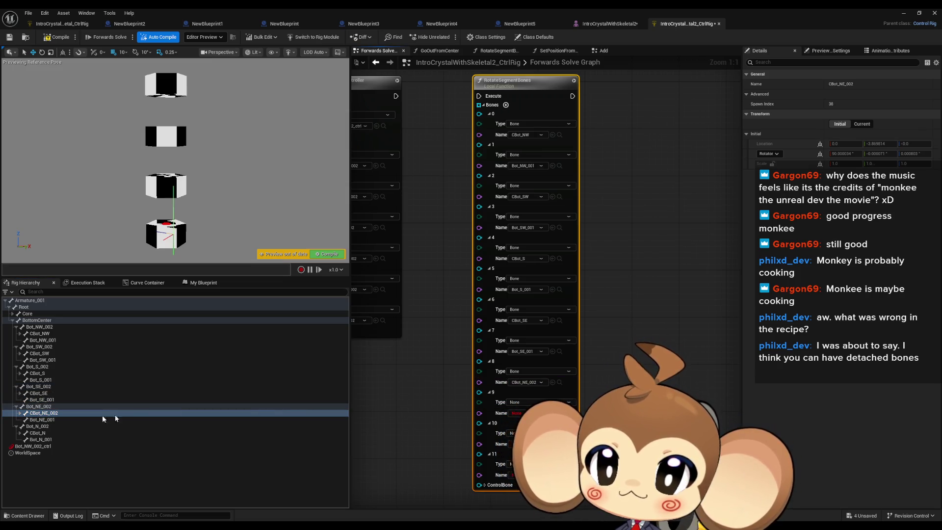
drag(101, 419, 557, 377)
drag(522, 412, 522, 412)
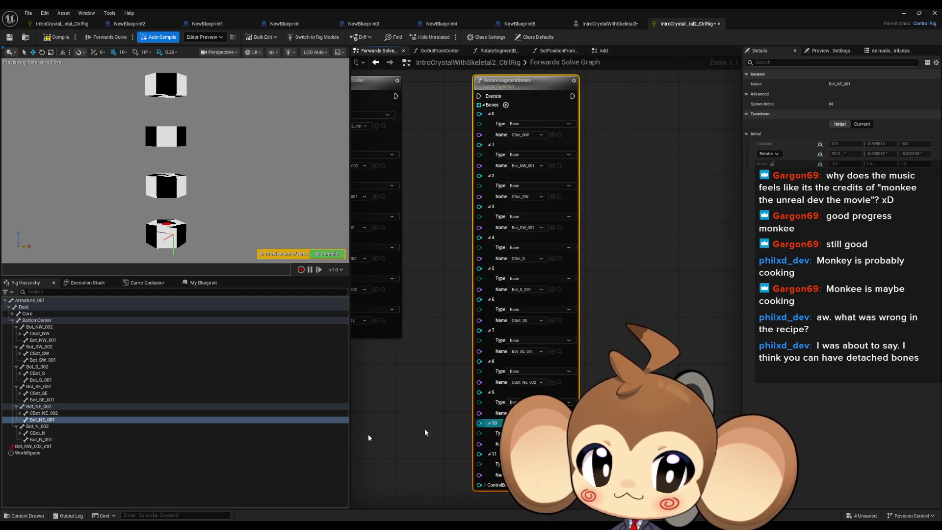
drag(38, 433, 500, 475)
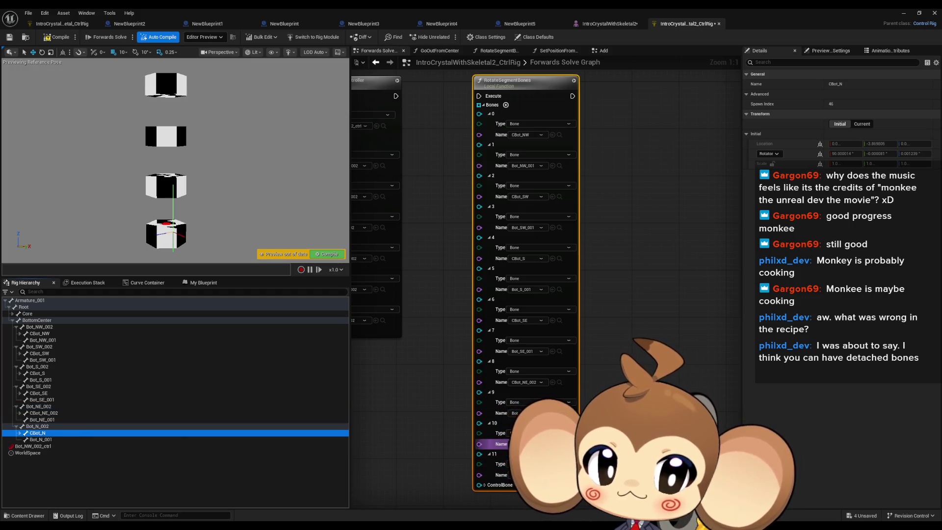
click(91, 440)
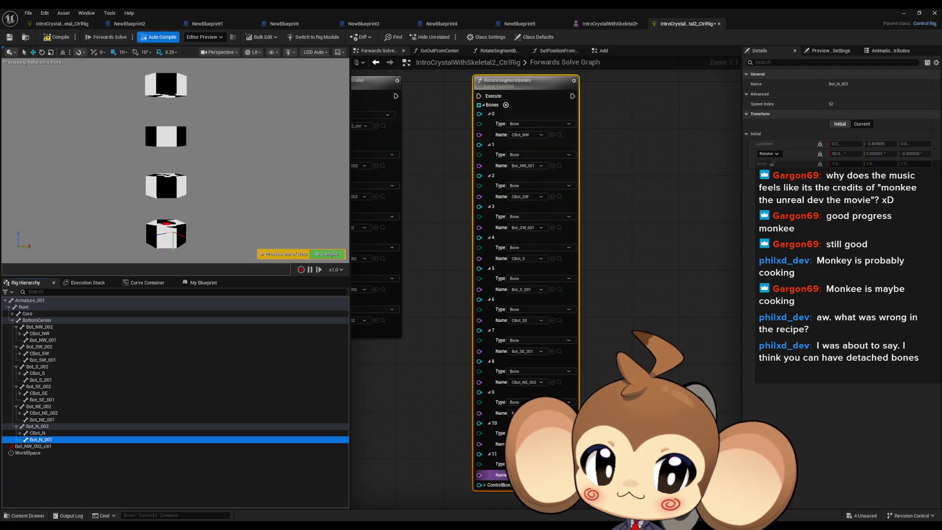
drag(484, 166, 401, 166)
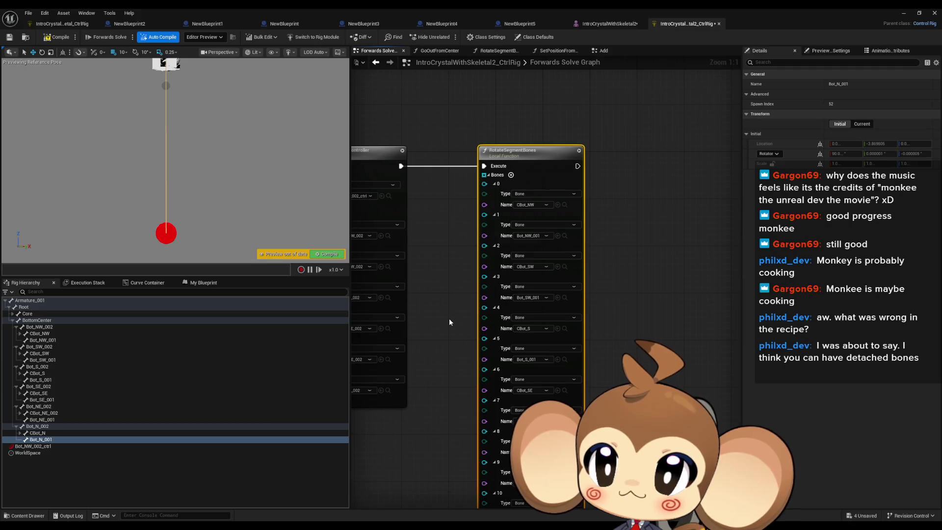
drag(493, 168, 509, 200)
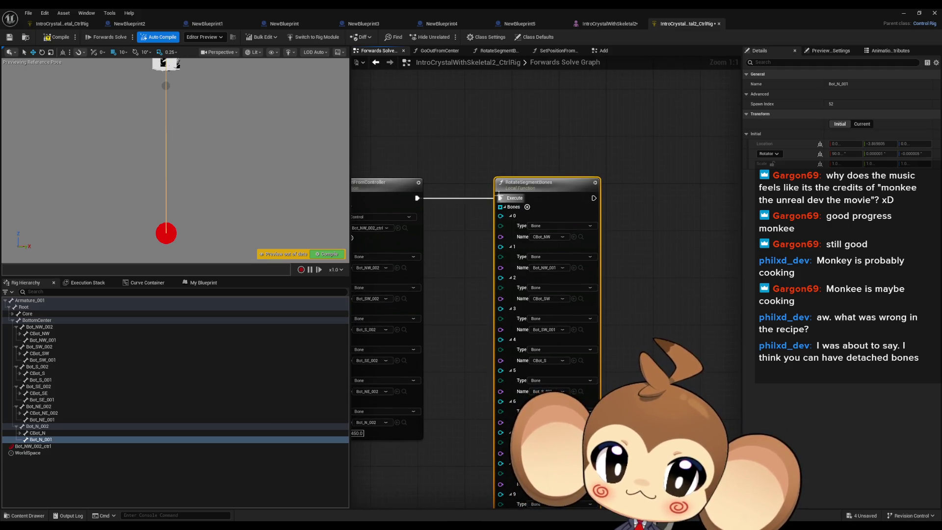
scroll(491, 221, down, 3)
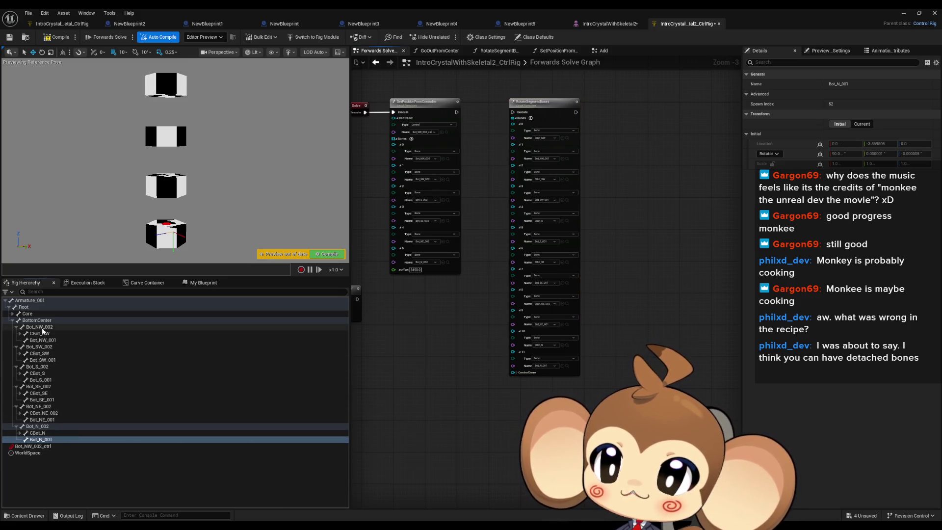
click(39, 320)
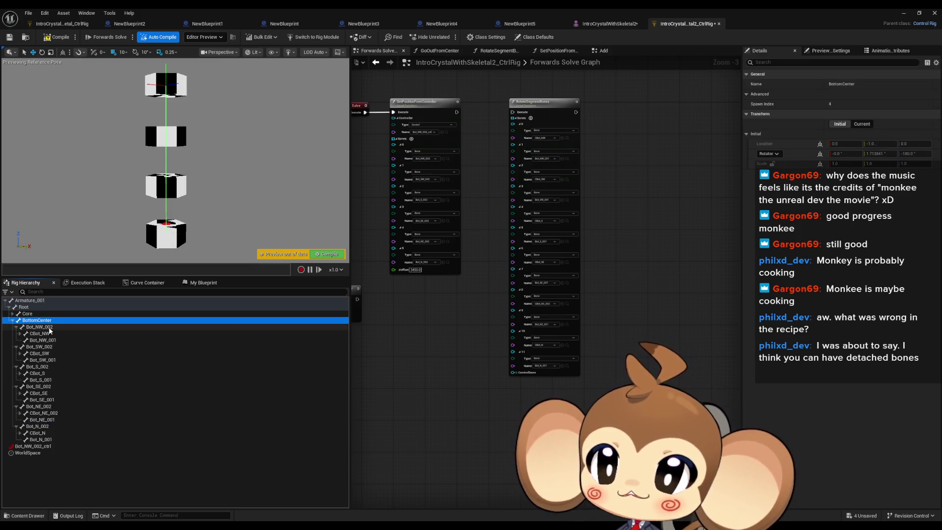
click(49, 330)
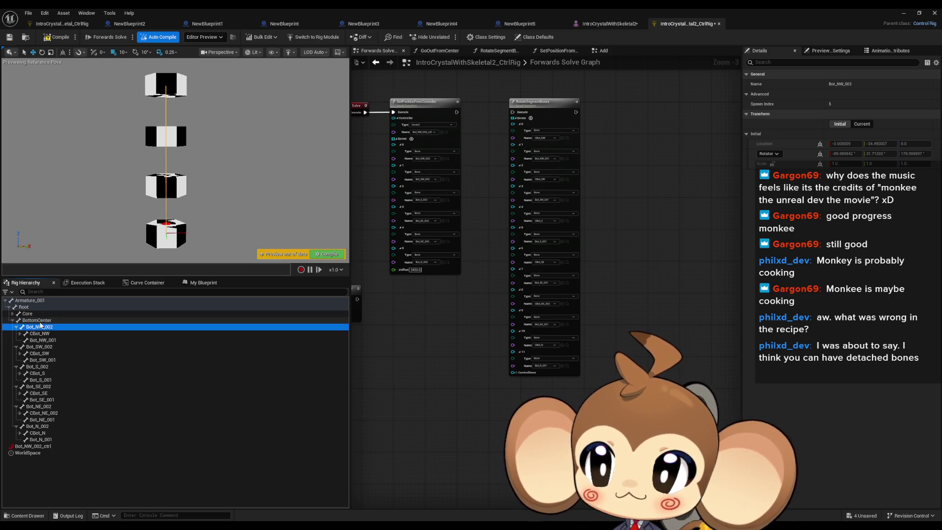
click(25, 308)
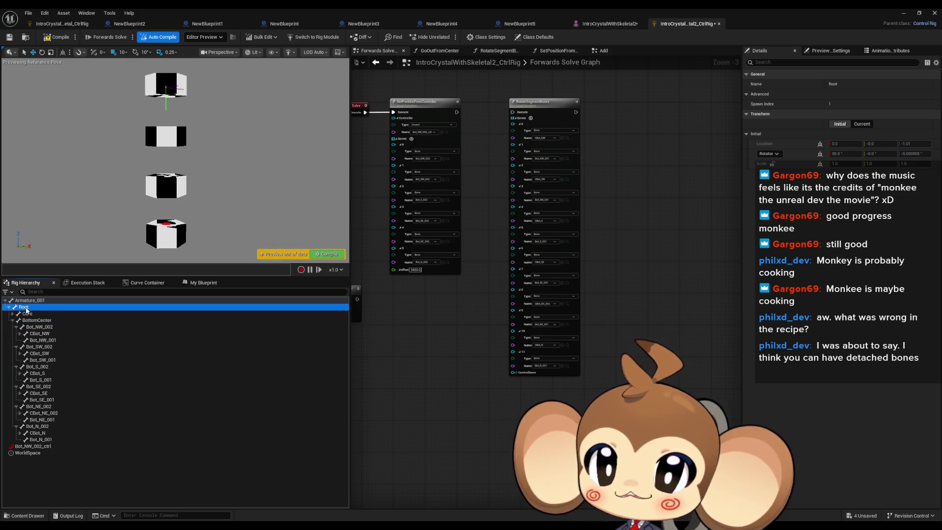
Add a Root_ctrl control under Root and set it as RotateSegmentBones' ControlBone input
right_click(26, 310)
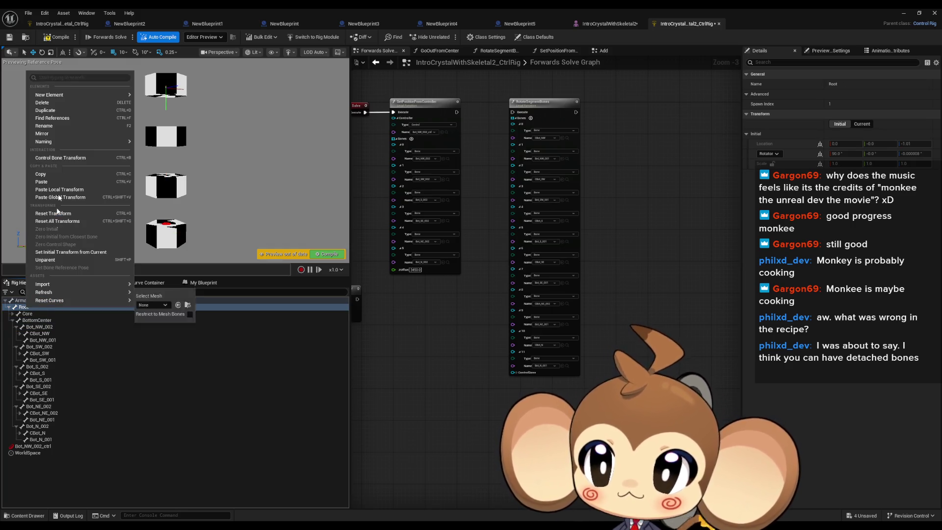
mouse_move(125, 95)
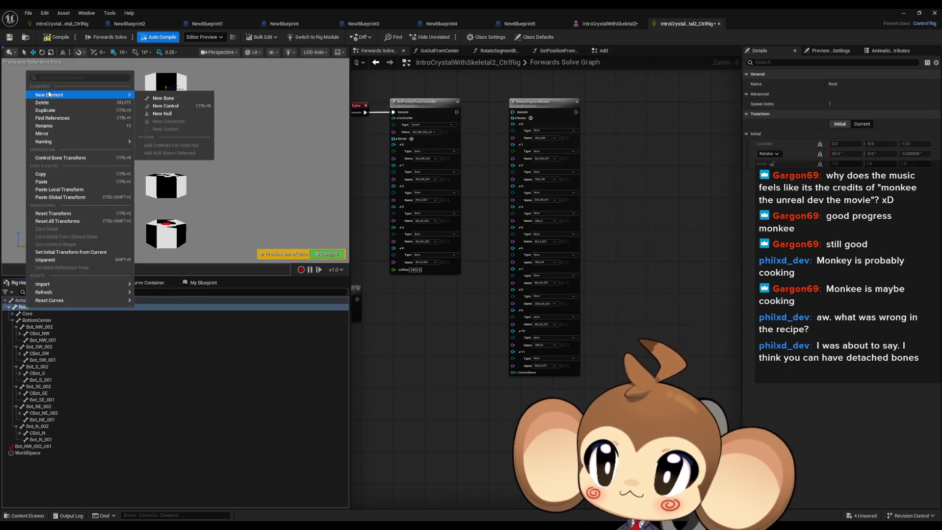
click(169, 106)
mouse_move(29, 452)
mouse_down()
mouse_move(414, 427)
mouse_move(467, 378)
mouse_up()
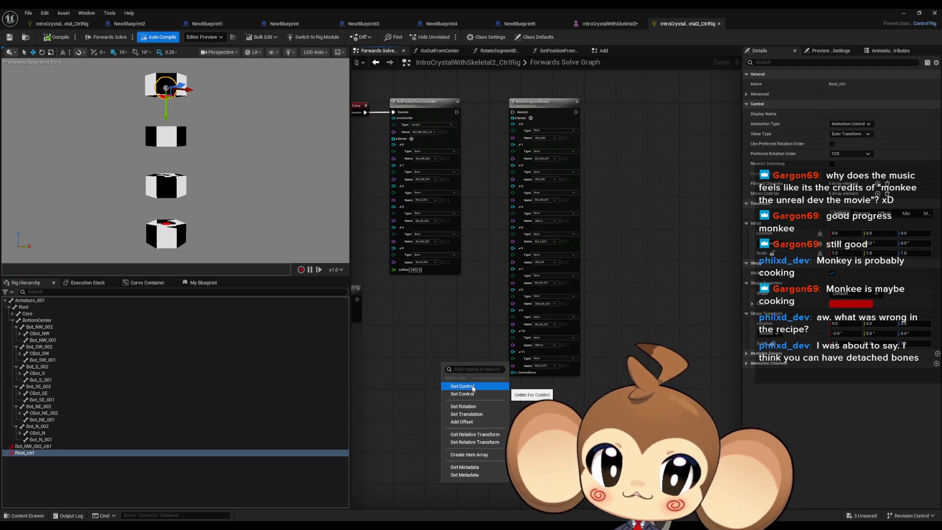
click(526, 399)
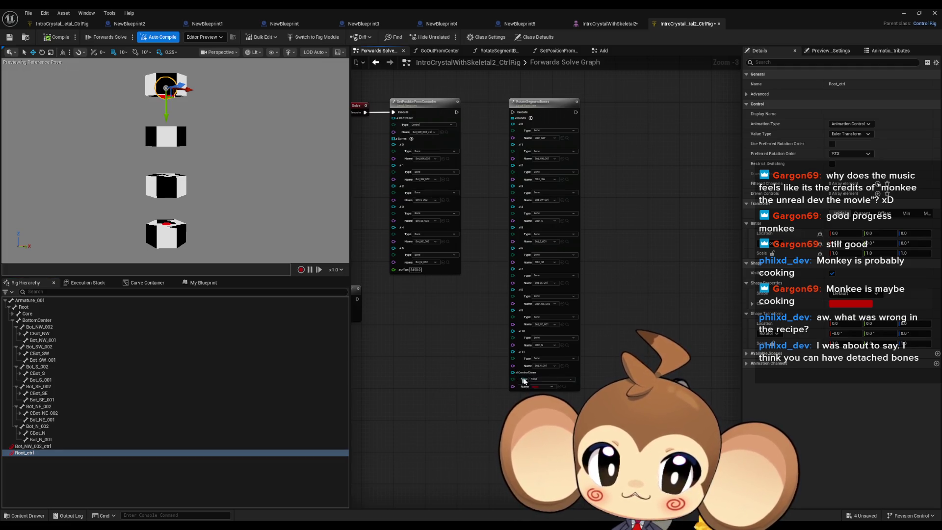
click(560, 387)
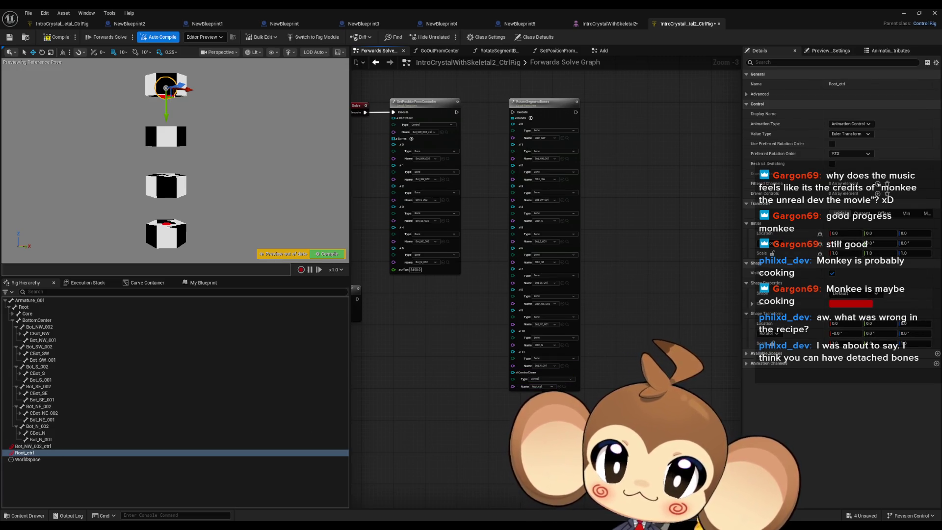
drag(441, 294, 600, 316)
drag(635, 417, 452, 413)
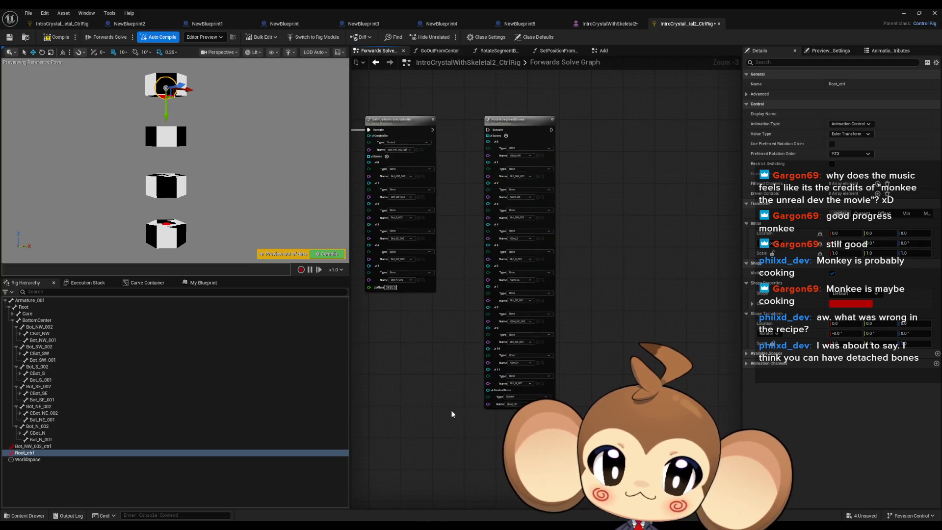
Chain RotateSegmentBones after SetPositionFromController, then rotate Root_ctrl about 77° to test
mouse_move(487, 129)
mouse_down()
mouse_move(442, 140)
mouse_move(457, 142)
mouse_move(432, 132)
mouse_up()
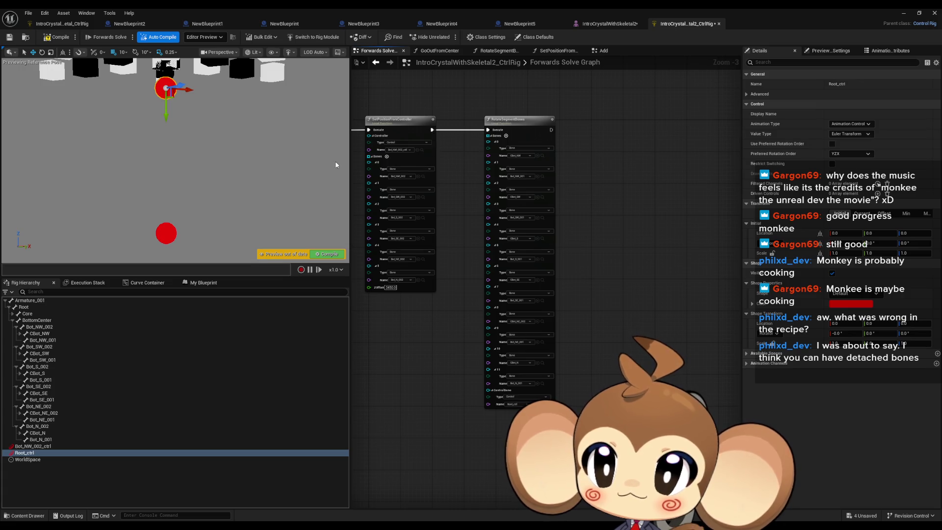
mouse_move(185, 163)
mouse_down()
mouse_move(182, 133)
mouse_move(160, 119)
mouse_move(163, 78)
mouse_move(181, 179)
mouse_up()
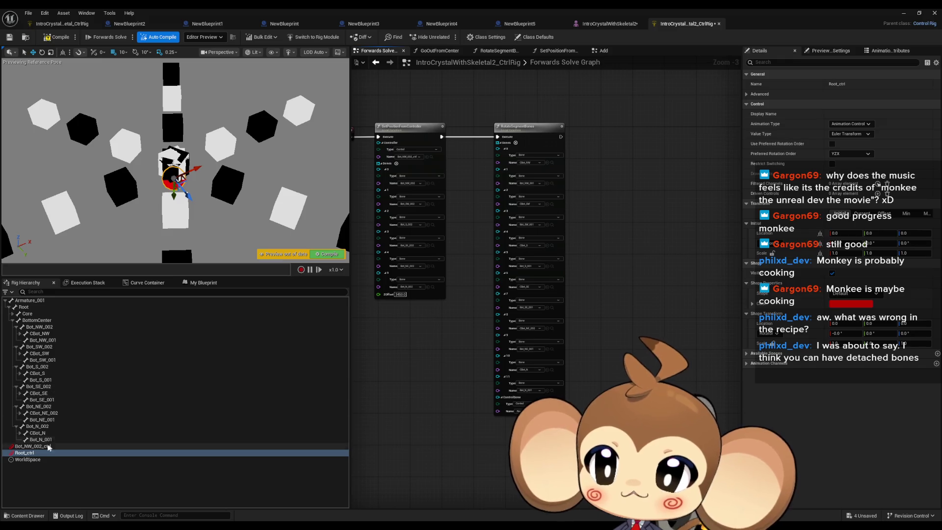
click(42, 53)
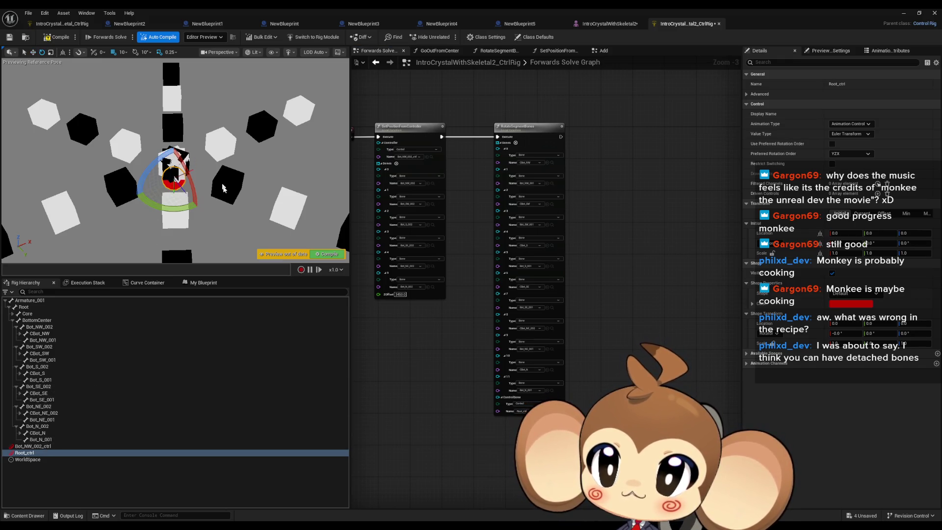
mouse_move(188, 174)
mouse_down()
mouse_move(195, 211)
mouse_move(177, 162)
mouse_move(197, 209)
mouse_move(203, 186)
mouse_move(186, 162)
mouse_move(174, 179)
mouse_up()
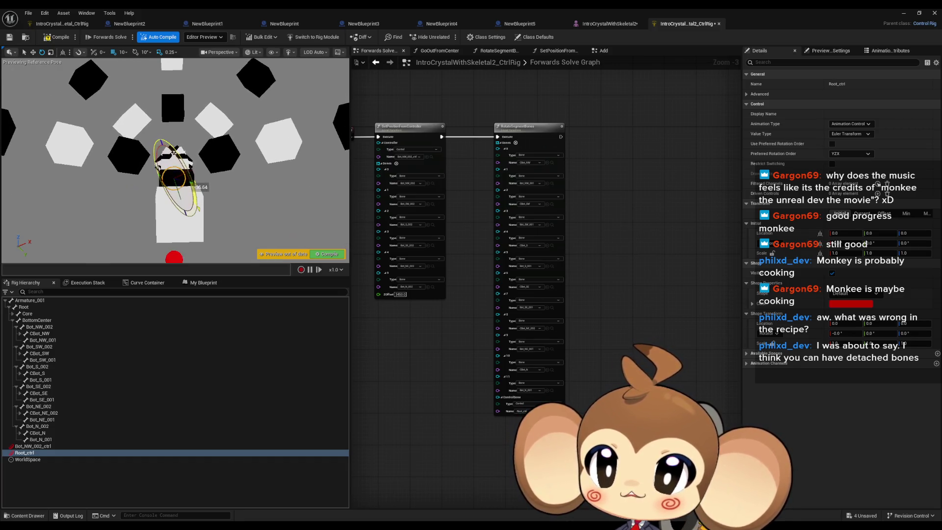
Inside RotateSegmentBones, feed the bone's translation and scale into Set Transform - Bone, then compile
double_click(533, 127)
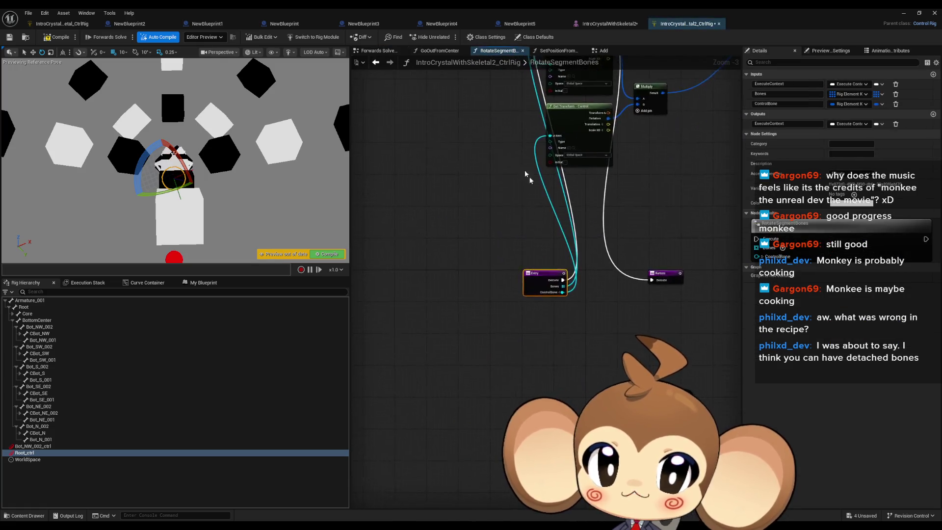
drag(488, 417, 398, 498)
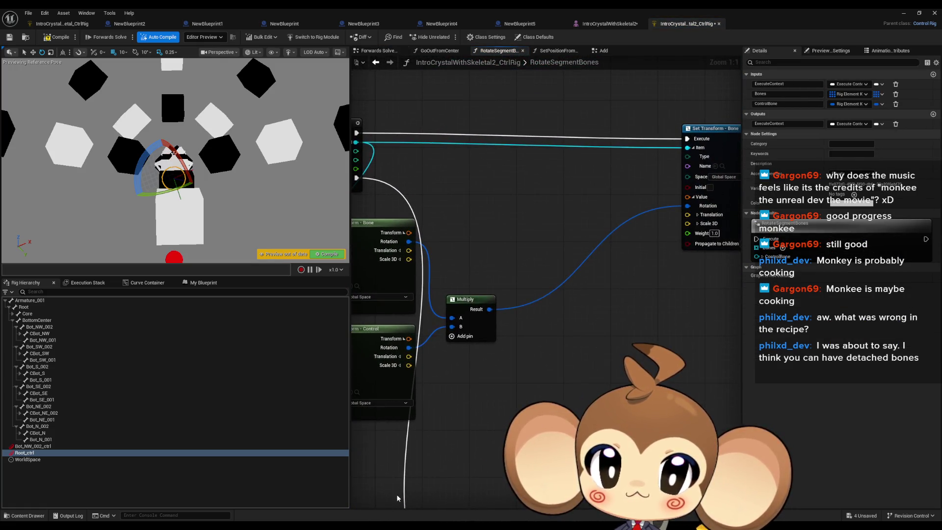
drag(593, 350, 558, 381)
drag(560, 292, 679, 301)
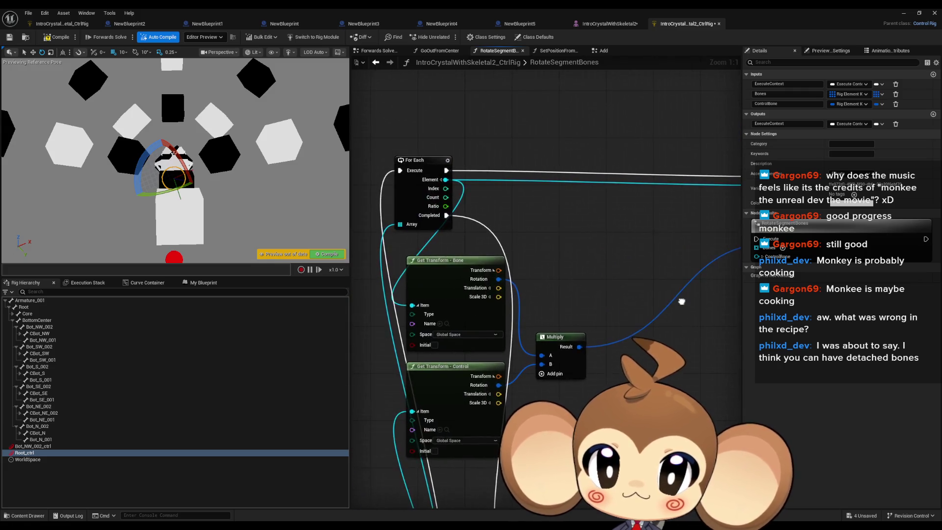
mouse_move(516, 292)
mouse_down()
mouse_move(529, 292)
mouse_move(456, 293)
mouse_move(694, 254)
mouse_move(414, 301)
mouse_up()
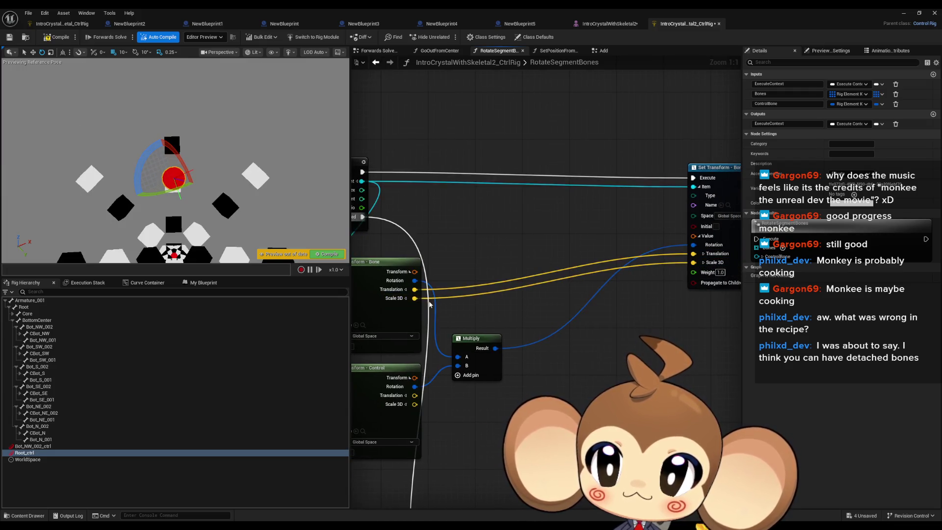
click(52, 39)
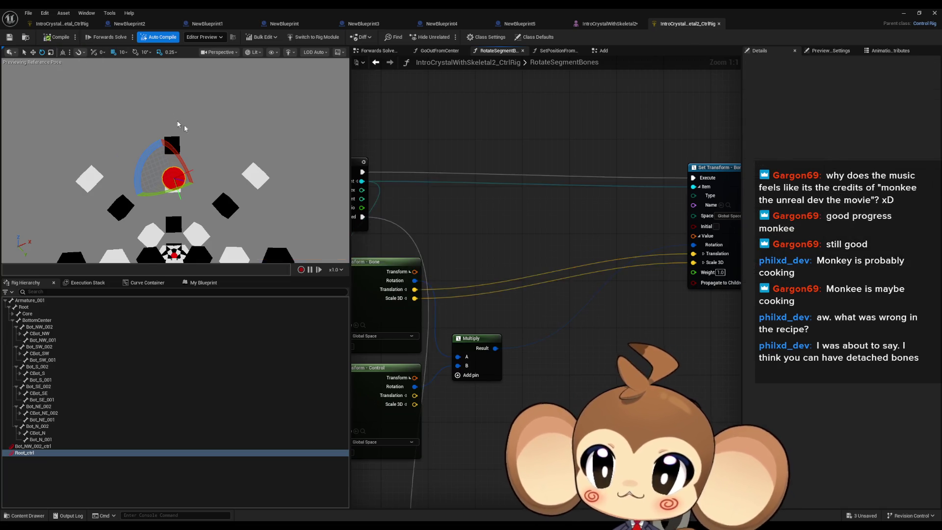
Rotate Root_ctrl back and forth to check the bottom segments fan out
mouse_move(194, 168)
mouse_down()
mouse_move(198, 245)
mouse_move(197, 228)
mouse_up()
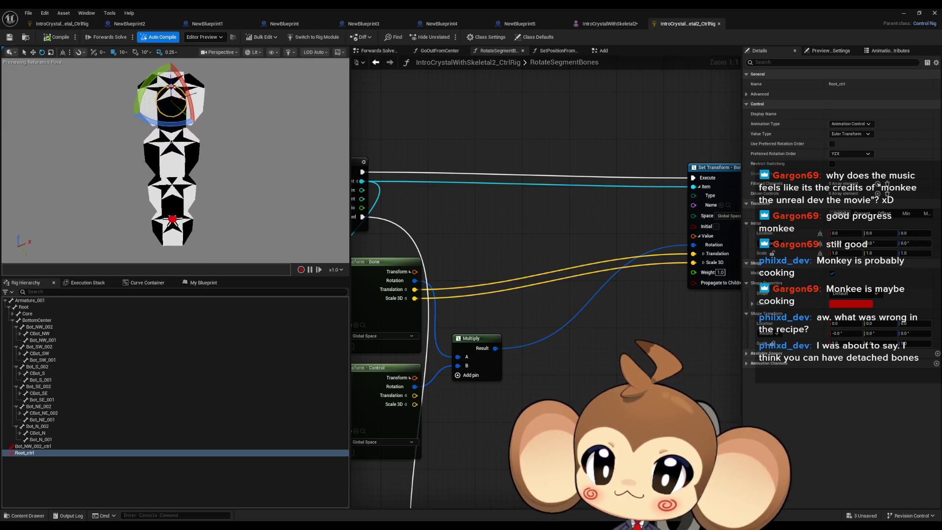
mouse_move(211, 117)
mouse_down()
mouse_move(199, 96)
mouse_move(162, 98)
mouse_move(212, 88)
mouse_up()
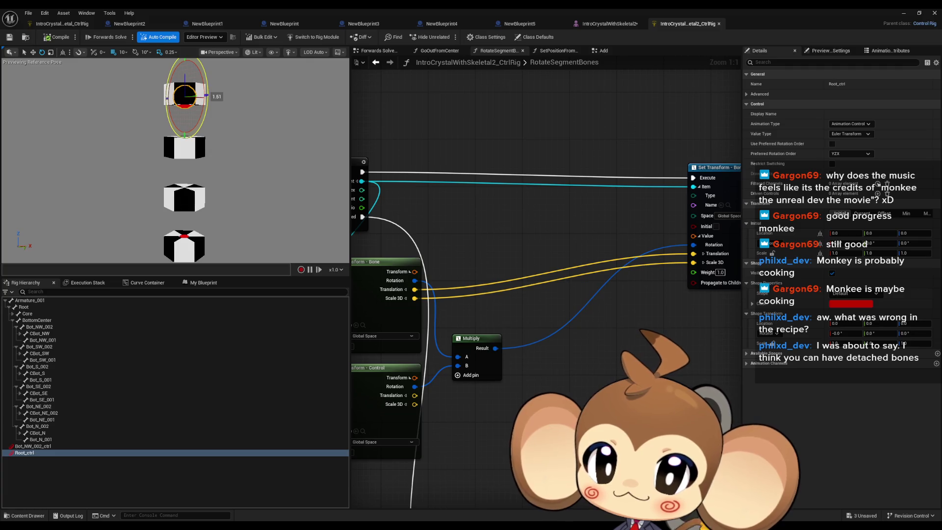
mouse_move(208, 84)
mouse_down()
mouse_move(169, 69)
mouse_move(206, 86)
mouse_move(172, 71)
mouse_move(206, 86)
mouse_move(166, 78)
mouse_move(206, 86)
mouse_move(207, 112)
mouse_move(189, 142)
mouse_move(164, 91)
mouse_move(184, 68)
mouse_move(208, 84)
mouse_move(209, 74)
mouse_move(172, 68)
mouse_move(162, 88)
mouse_move(199, 143)
mouse_move(211, 64)
mouse_move(176, 64)
mouse_move(206, 83)
mouse_move(195, 143)
mouse_move(202, 118)
mouse_up()
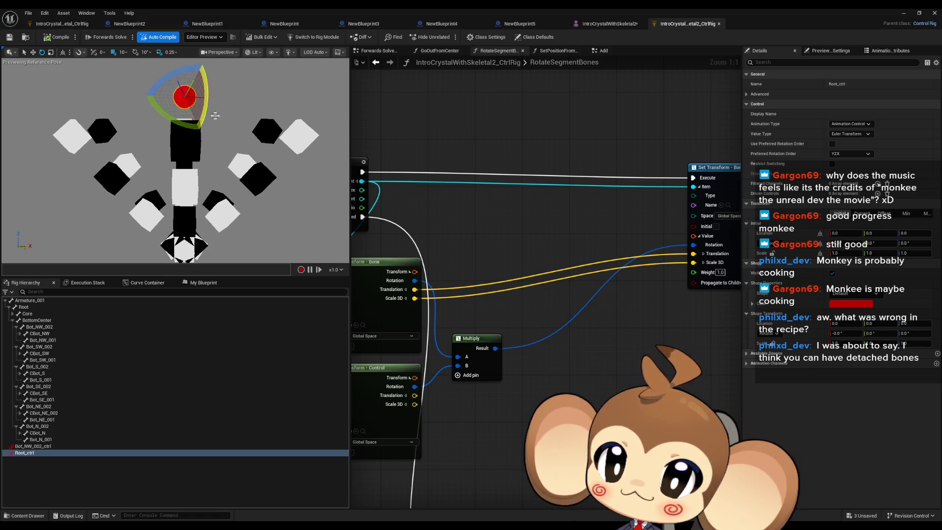
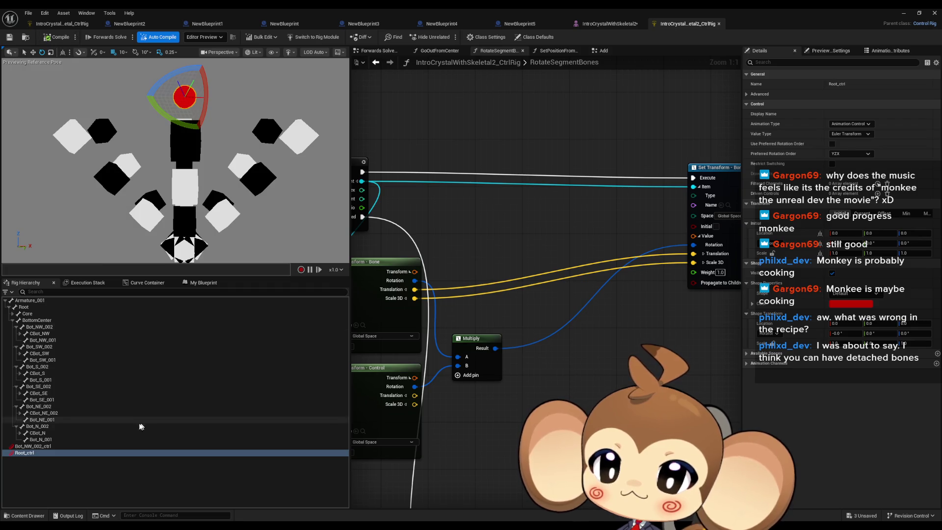
Rename the Root_ctrl control to Level0Rotation
click(62, 454)
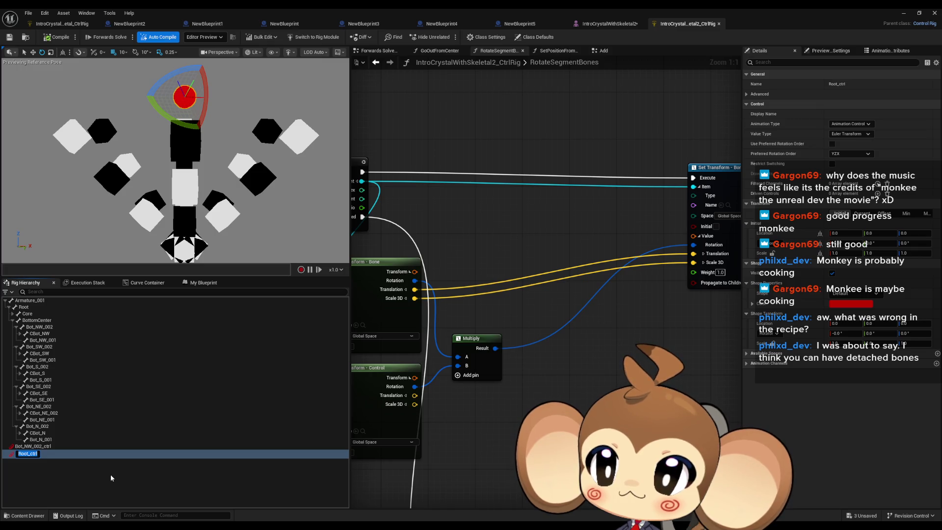
text(Level)
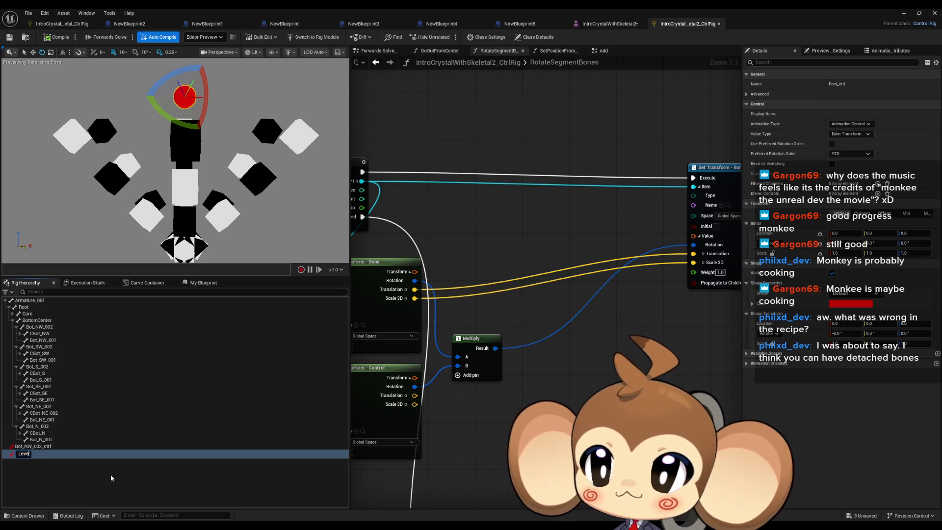
text(0Rotation)
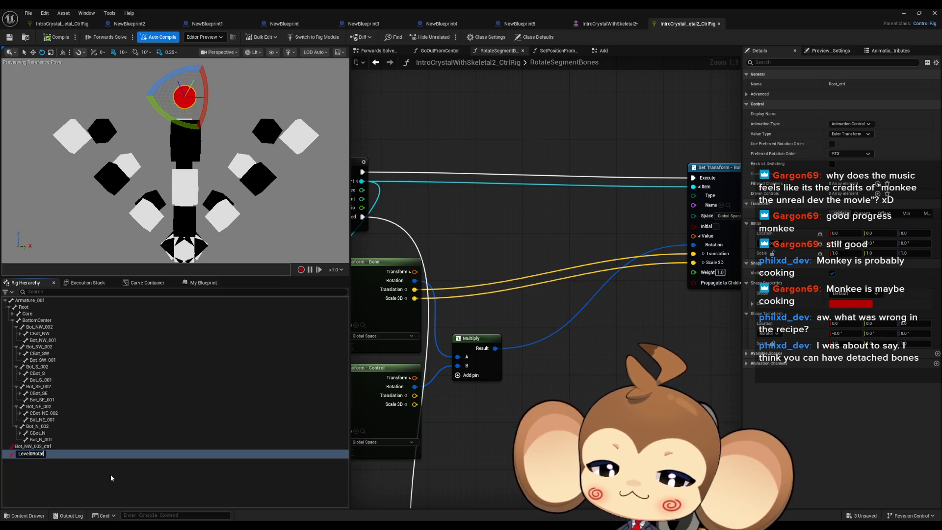
key(Return)
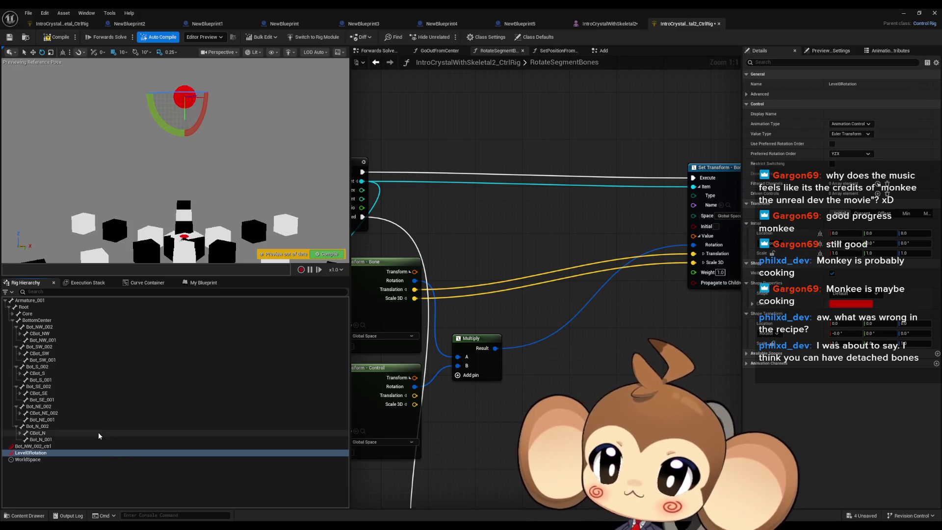
Rename Bot_NW_002_ctrl to BottomTranslation, correcting an initial 'BottomTransform' typo
click(47, 448)
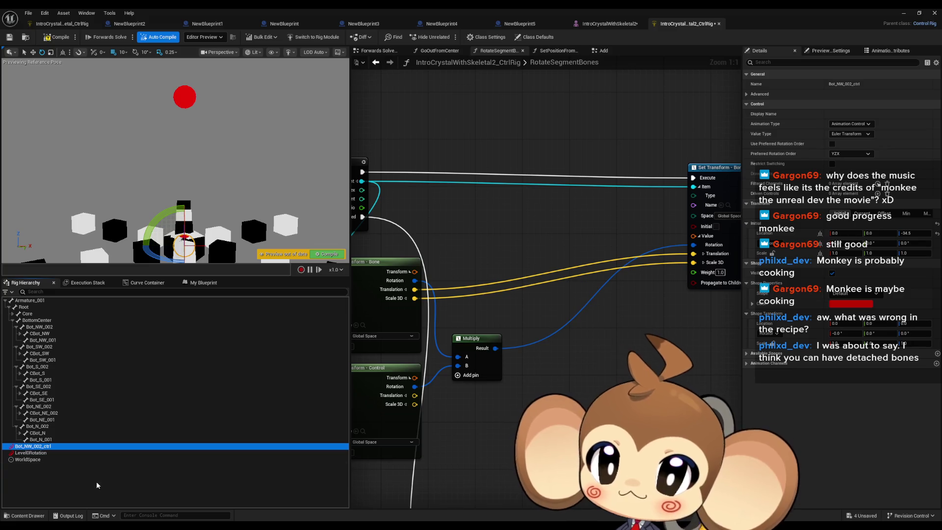
key(F2)
text(Level)
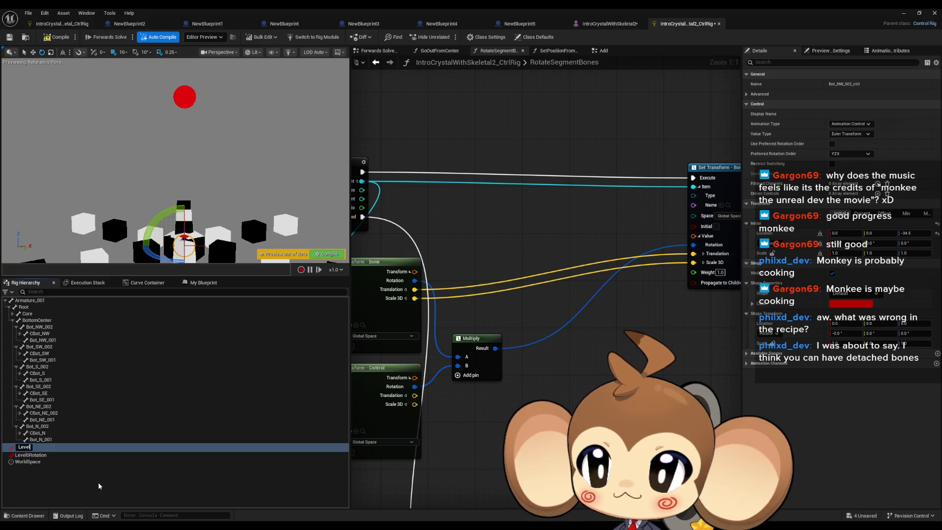
key(BackSpace)
key(BackSpace)
key(BackSpace)
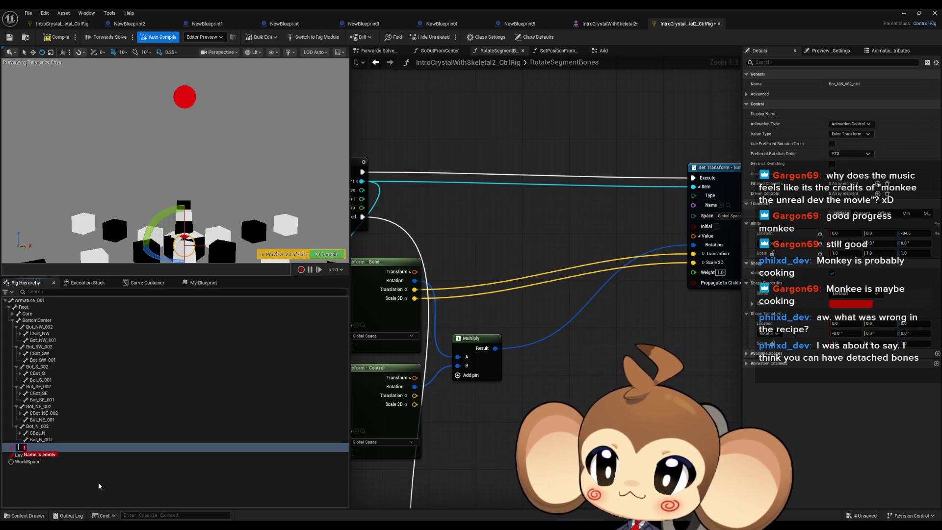
text(Botto)
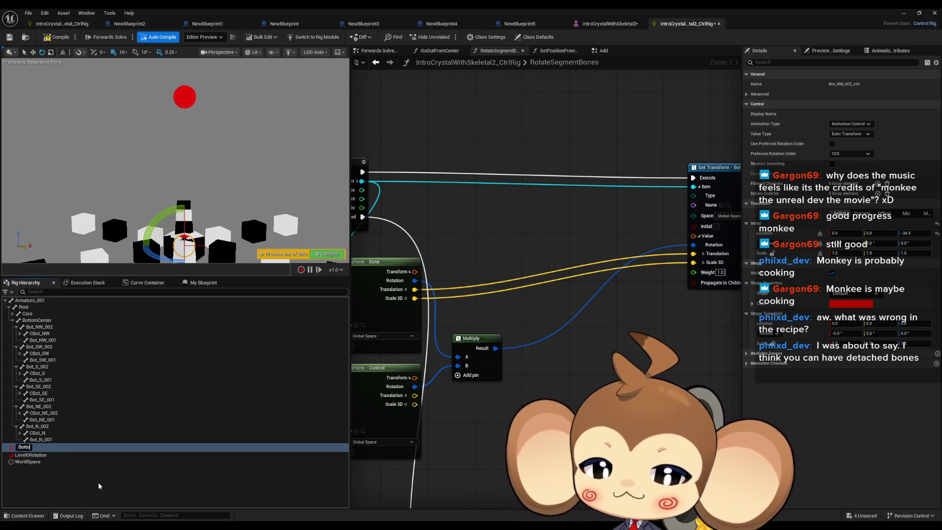
text(mTransform)
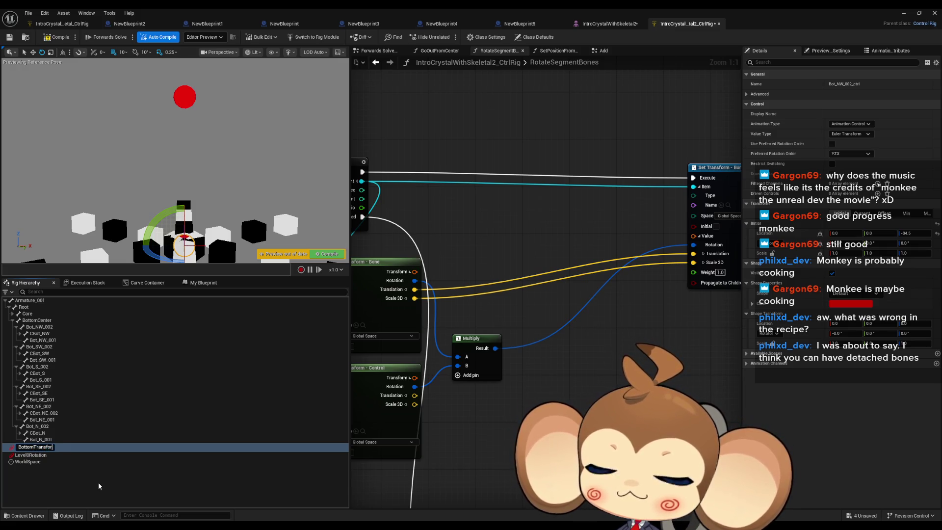
key(Return)
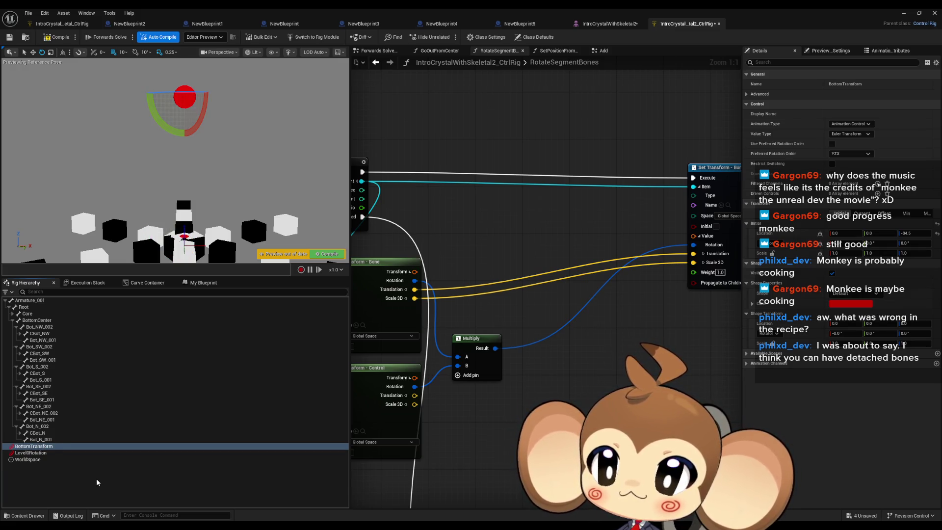
key(F2)
key(BackSpace)
text(lation)
key(Return)
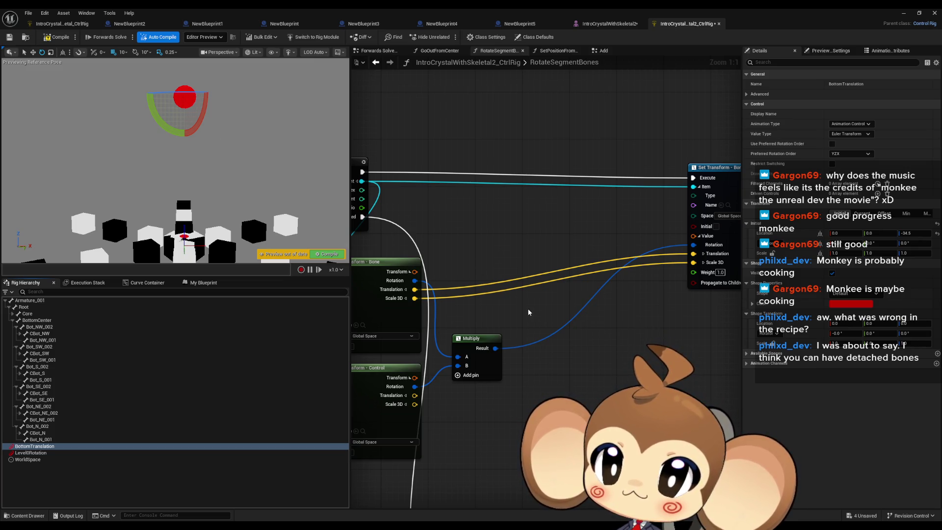
Test-rotate the crystal with the Level0Rotation control, then undo the rotation
mouse_move(528, 312)
mouse_down()
mouse_move(525, 324)
mouse_move(536, 283)
mouse_move(568, 296)
mouse_move(563, 303)
mouse_up()
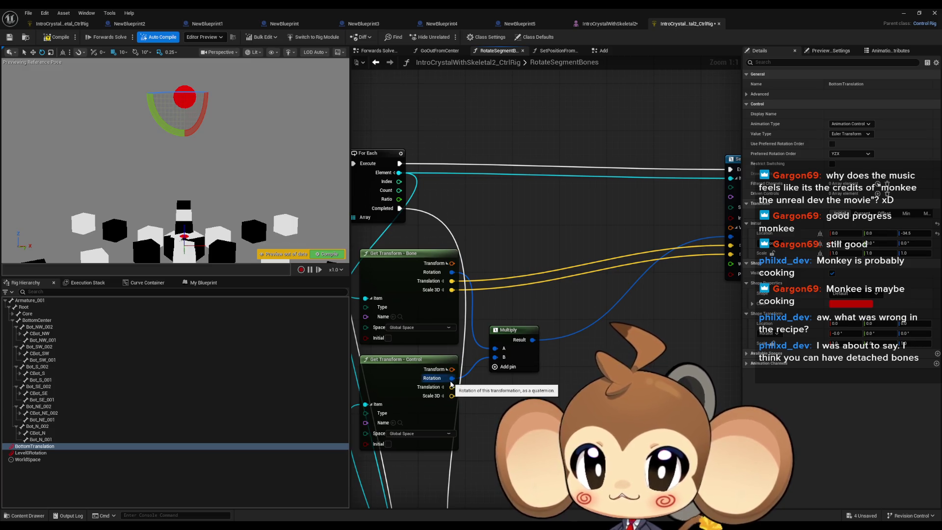
click(48, 453)
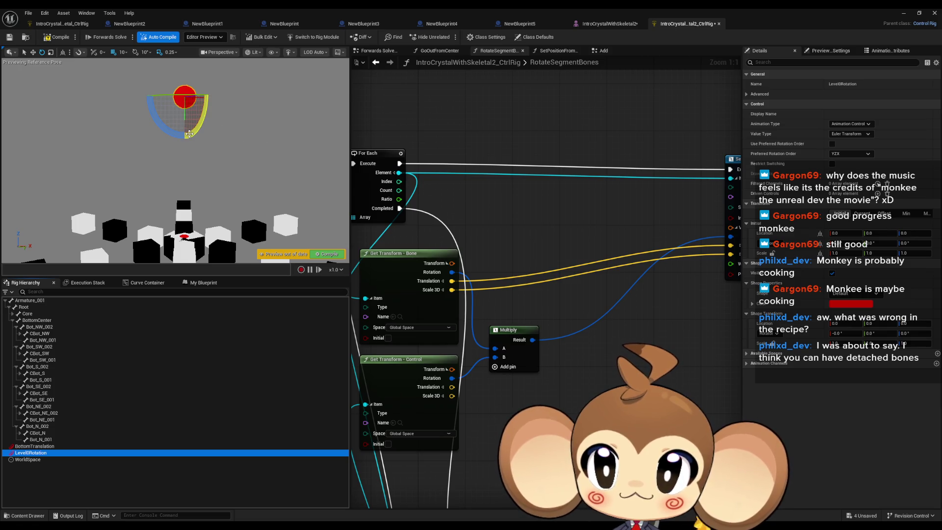
mouse_move(206, 96)
mouse_down()
mouse_move(220, 101)
mouse_move(211, 124)
mouse_move(195, 129)
mouse_move(167, 101)
mouse_move(194, 128)
mouse_move(208, 90)
mouse_move(194, 128)
mouse_up()
key(ctrl+z)
key(ctrl+z)
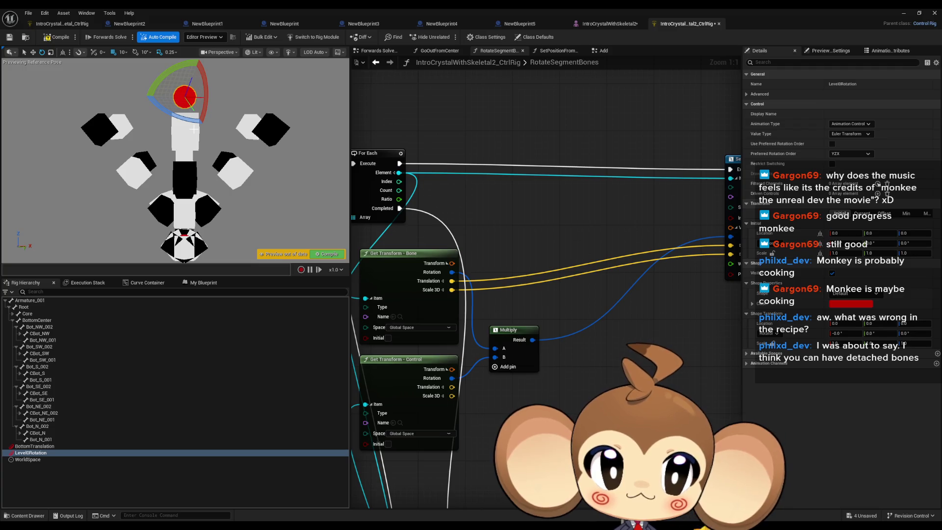
Compare Level0Rotation's current and initial transform values, then save the Control Rig asset
click(35, 446)
click(34, 453)
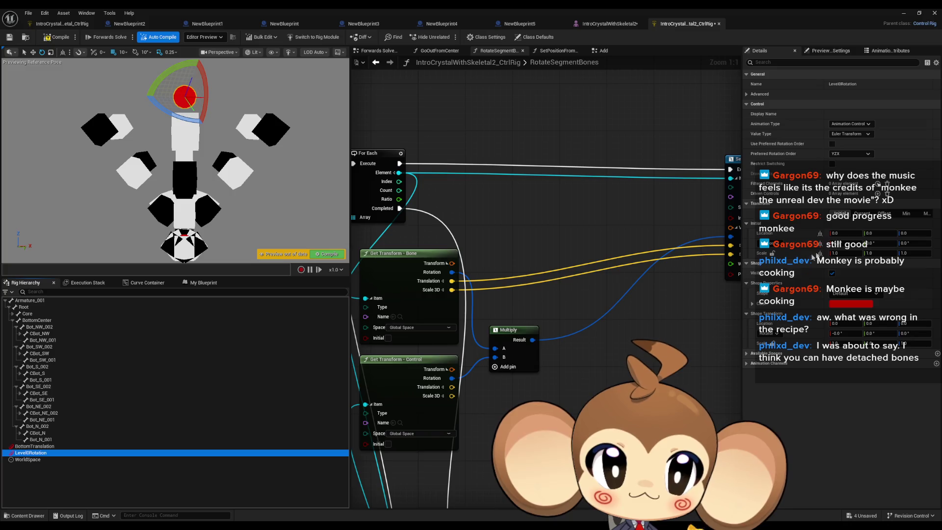
click(862, 213)
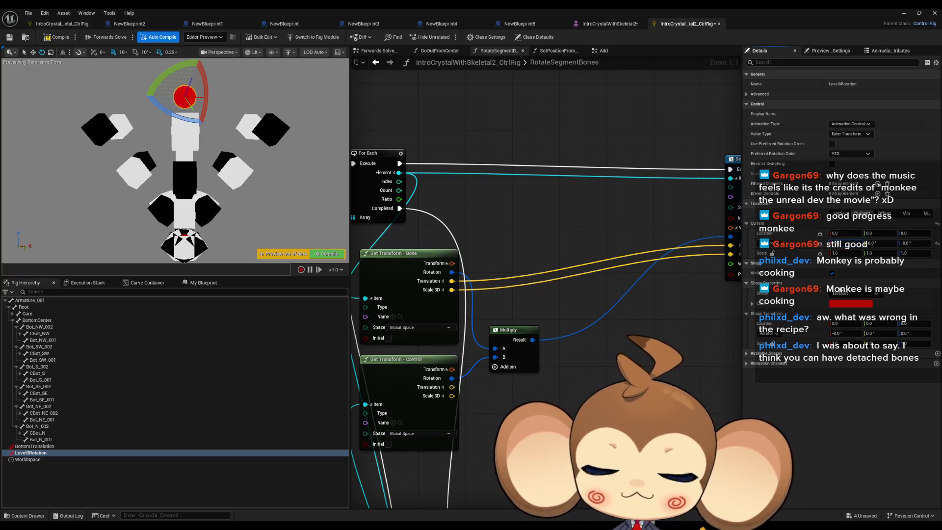
click(840, 213)
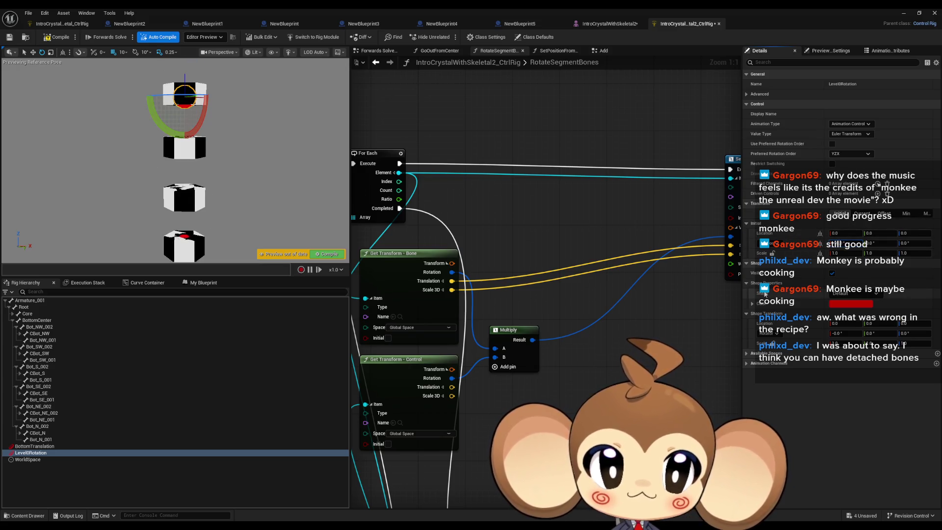
key(ctrl+s)
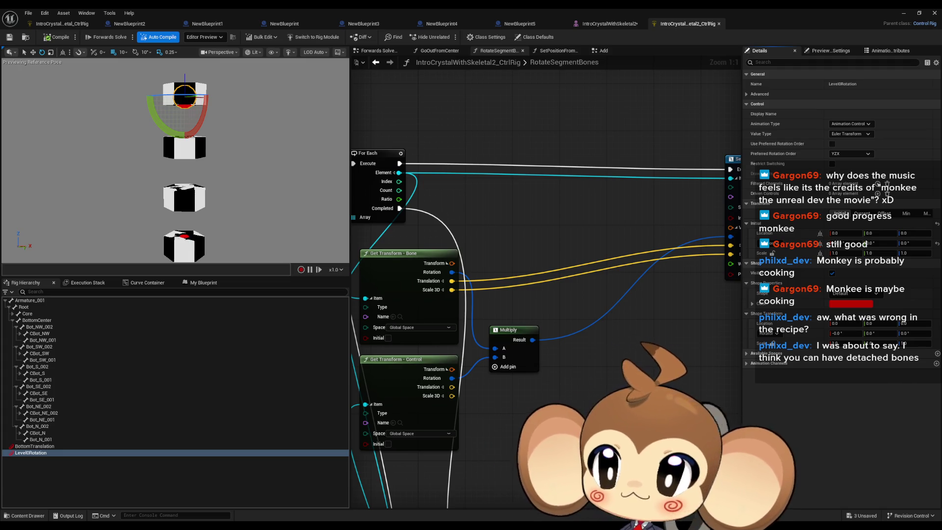
click(74, 474)
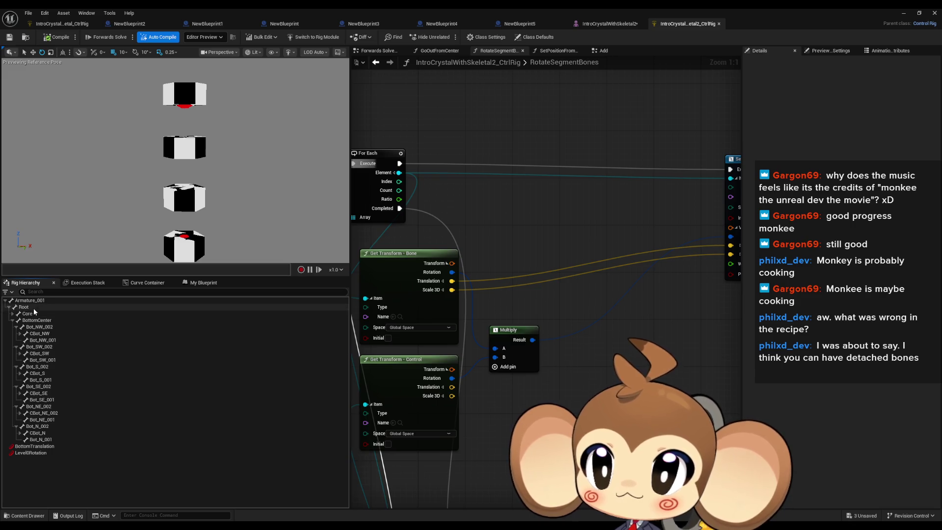
Add a new control under Root named DistanceFromCenter, then show the My Blueprint graph list
click(33, 307)
right_click(33, 307)
mouse_move(82, 97)
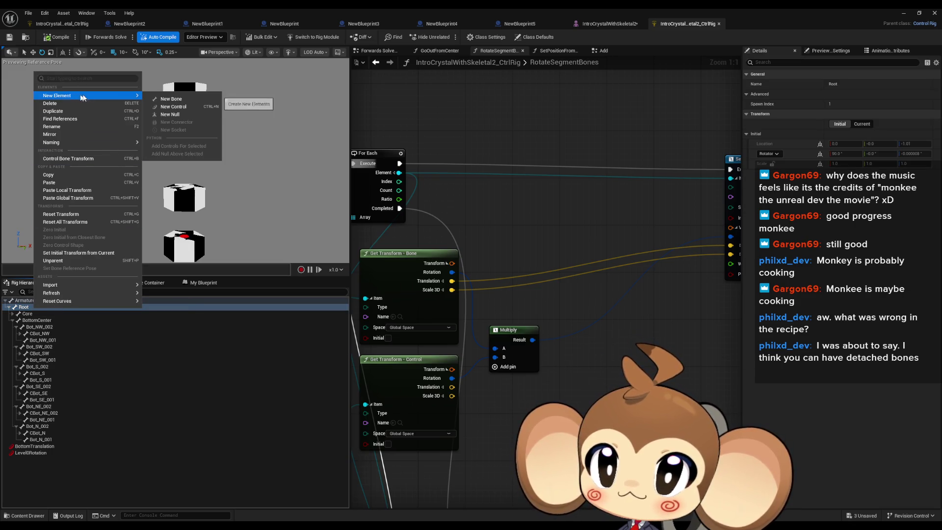
click(173, 107)
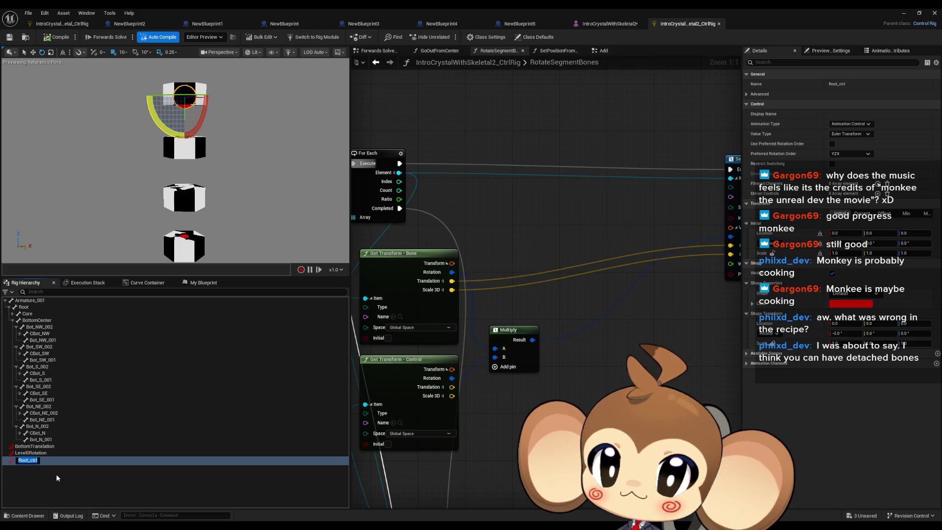
text(DistanceFromCenter)
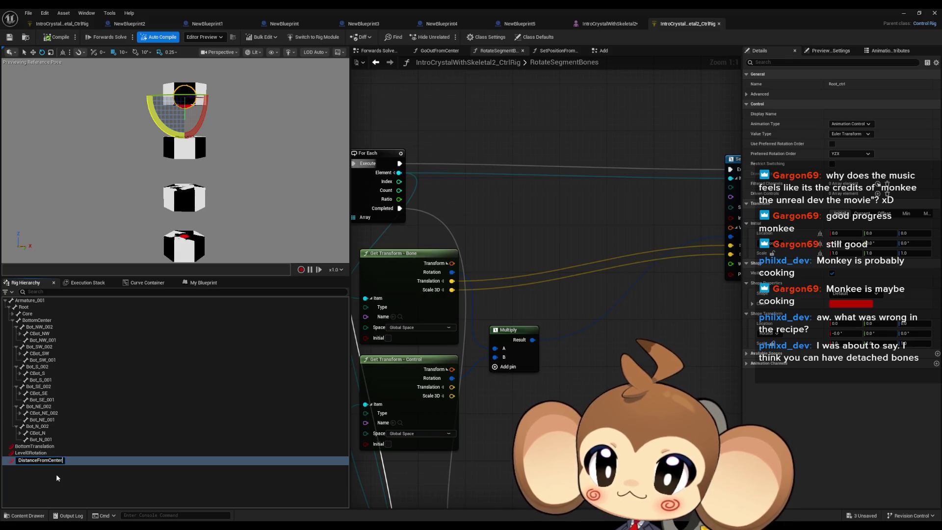
key(Return)
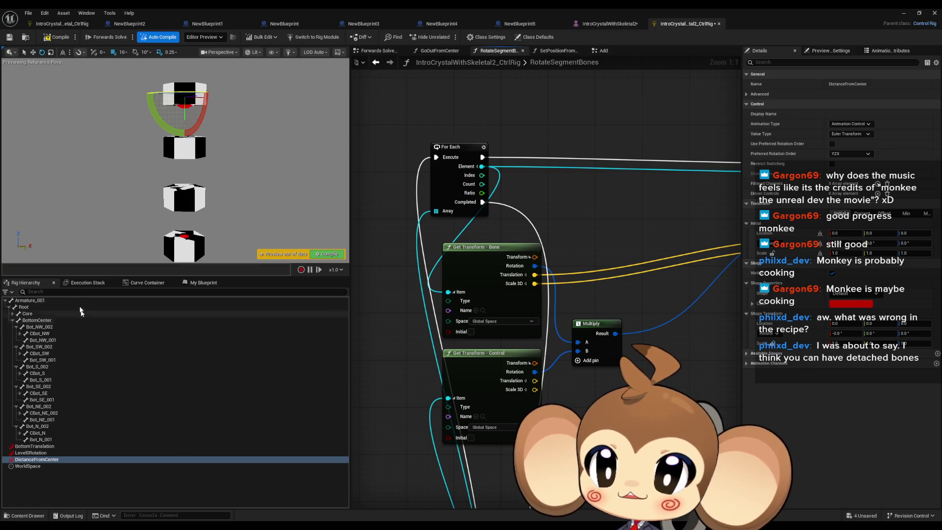
click(202, 283)
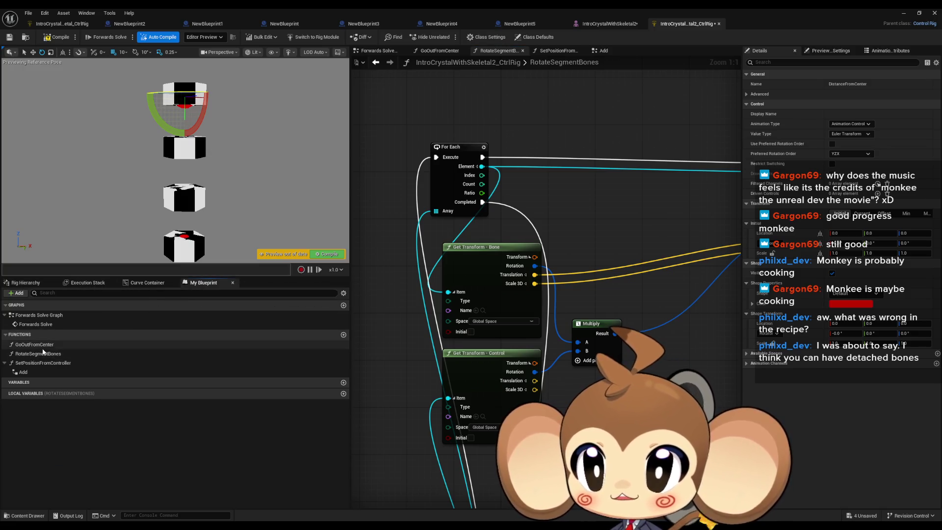
In GoOutFromCenter's Entry node, rename the ControlBone input to Control, then return to Forwards Solve
double_click(35, 345)
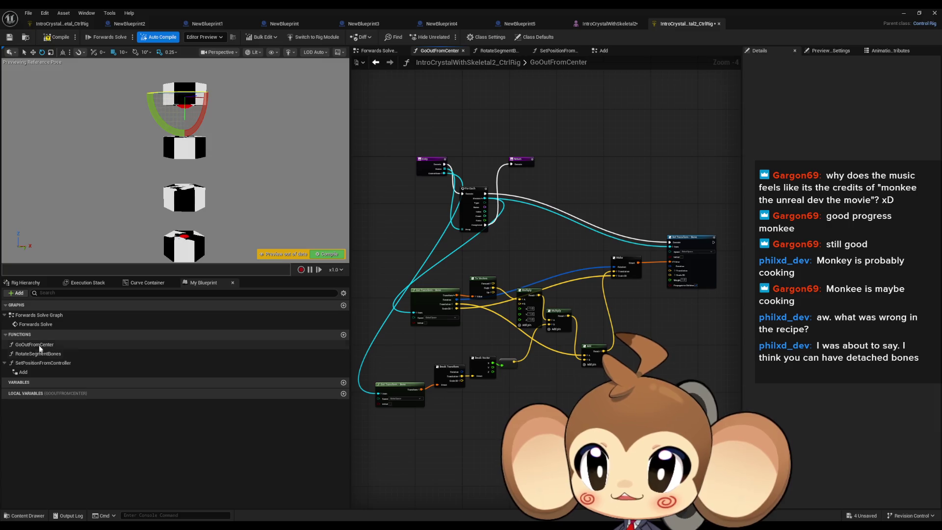
drag(451, 247, 478, 303)
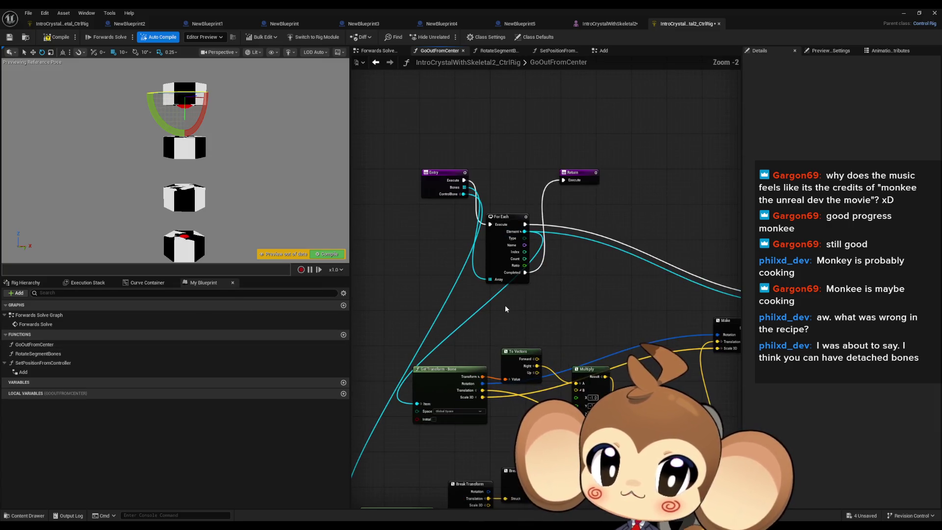
scroll(501, 284, up, 2)
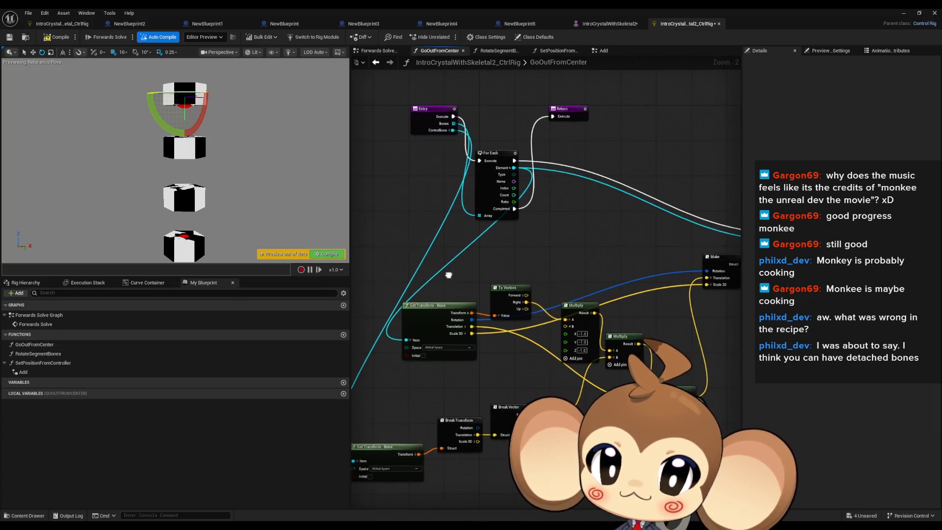
drag(448, 273, 481, 254)
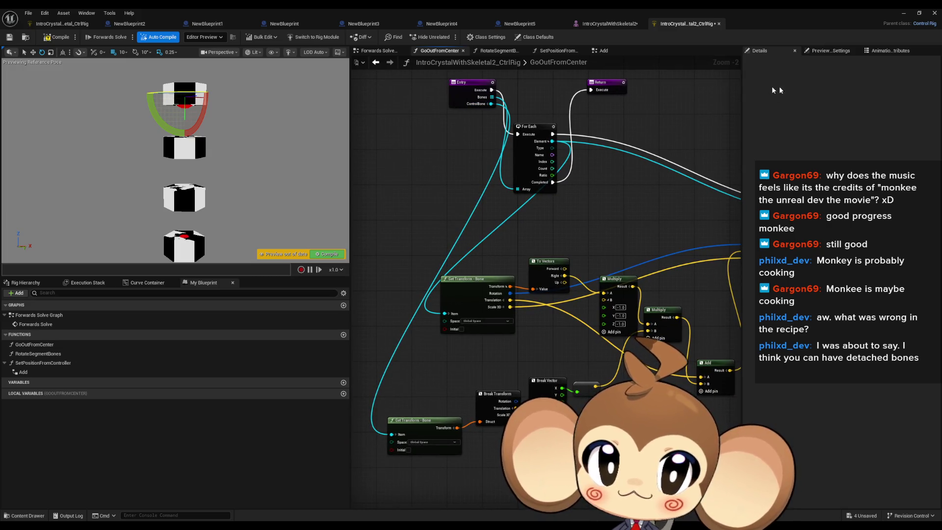
click(456, 91)
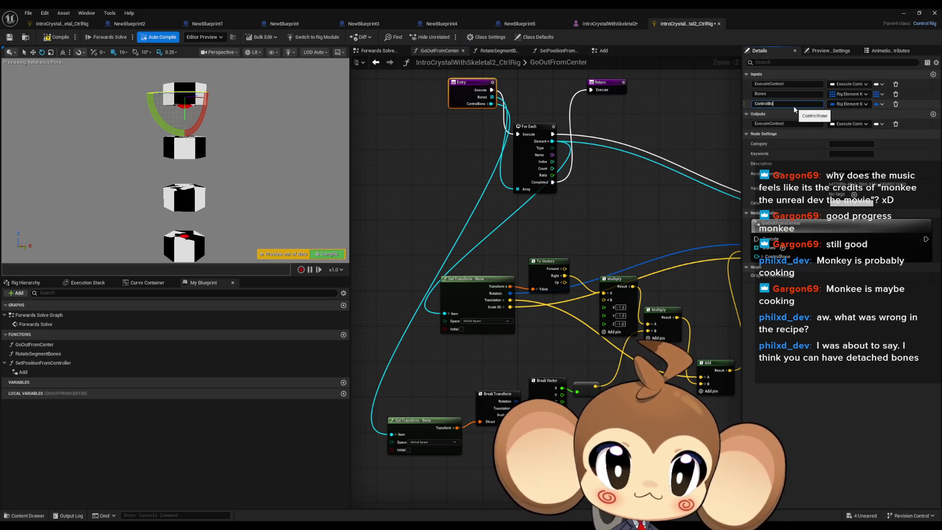
key(Return)
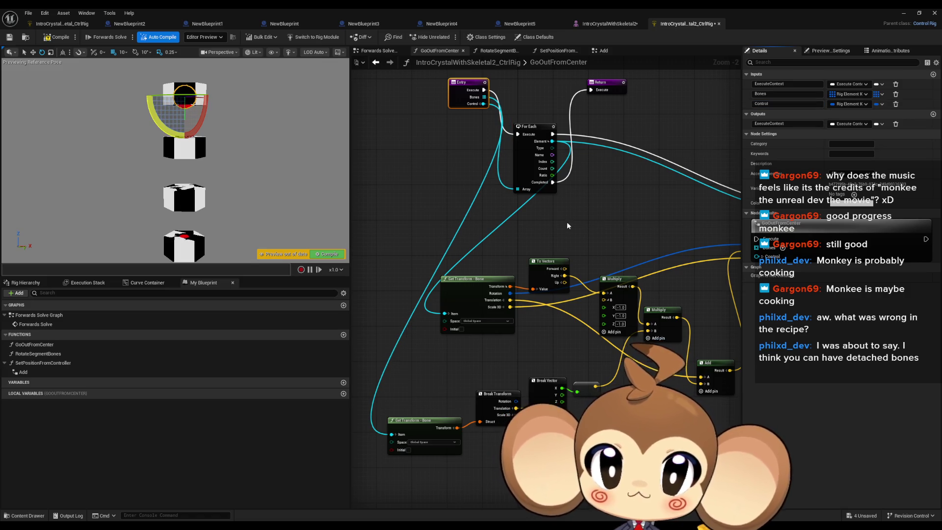
mouse_move(566, 222)
mouse_down()
mouse_move(493, 218)
mouse_move(427, 236)
mouse_up()
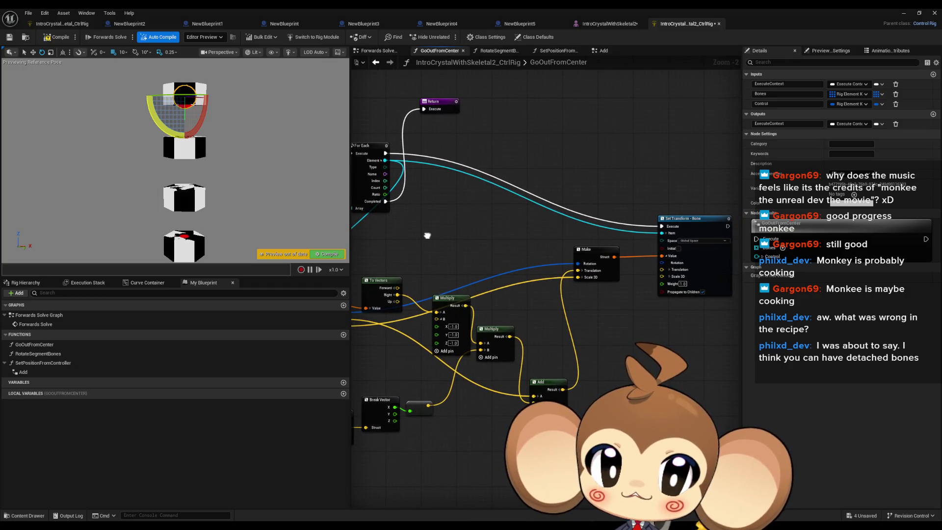
double_click(33, 317)
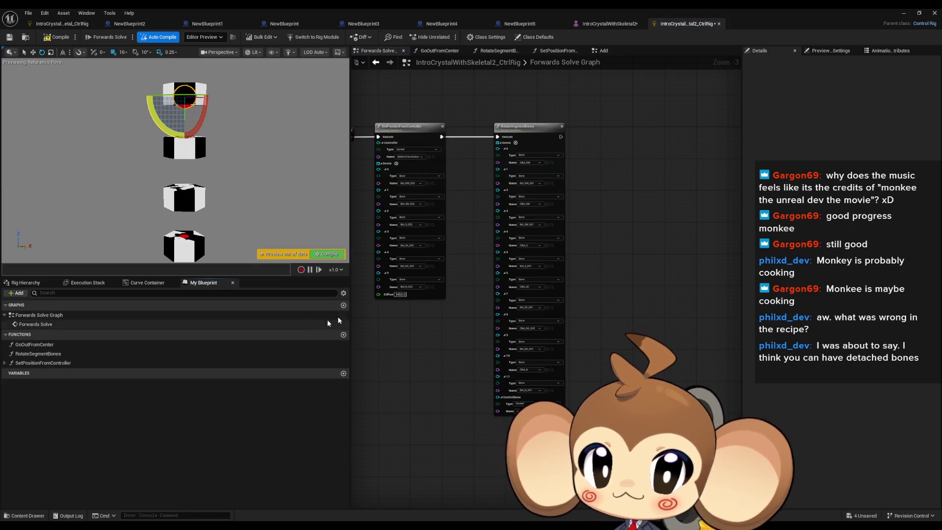
Add a GoOutFromCenter node to the Forwards Solve graph and grow its Bones list
drag(34, 363, 383, 356)
drag(475, 351, 435, 358)
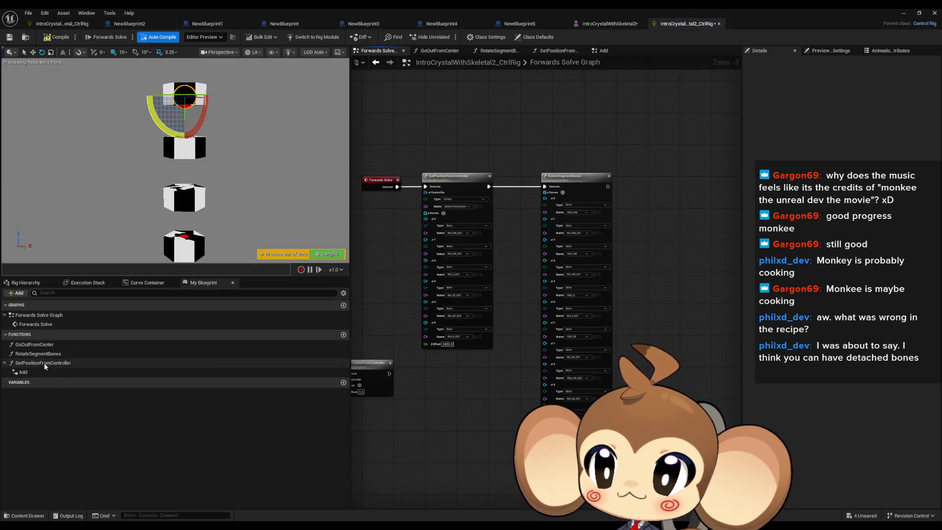
drag(35, 344, 449, 401)
scroll(450, 401, up, 2)
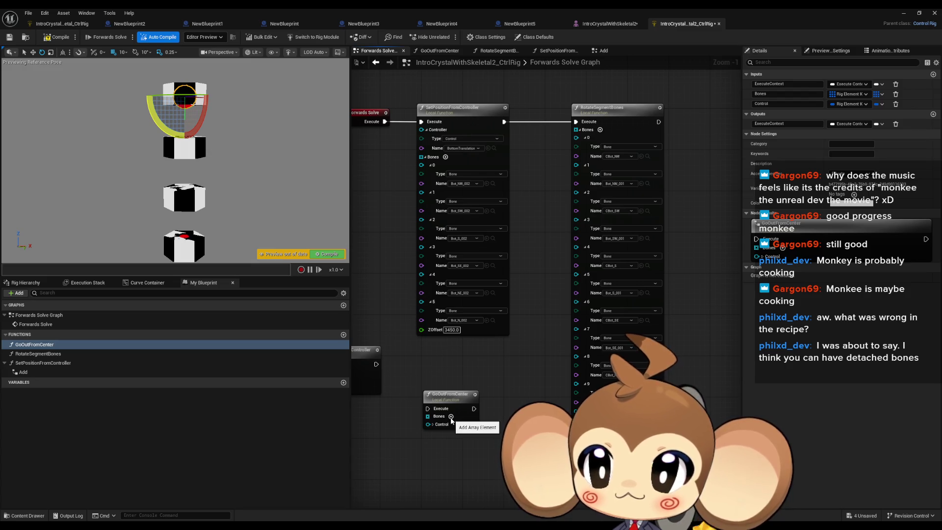
click(452, 416)
click(451, 417)
click(451, 417)
click(452, 417)
click(451, 416)
mouse_move(465, 404)
mouse_down()
mouse_move(724, 150)
mouse_move(510, 198)
mouse_move(556, 187)
mouse_up()
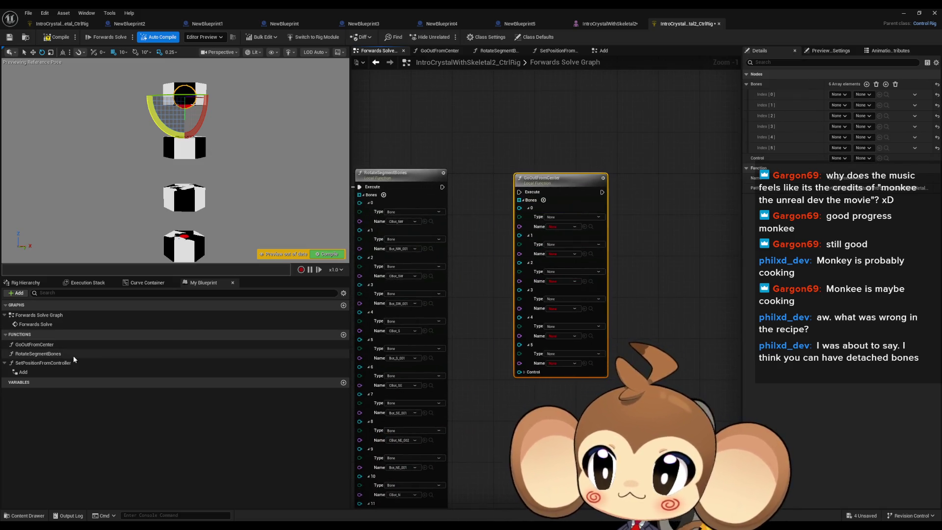
Assign the Bot_*_002 bones, including Bot_NE_002 and Bot_N_002, to GoOutFromCenter's Bones list
click(26, 282)
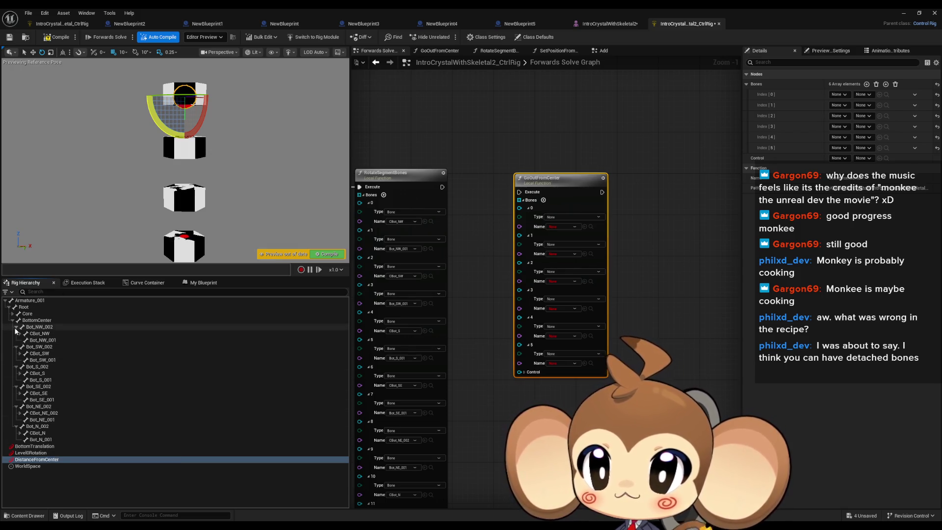
click(17, 327)
click(16, 333)
click(16, 340)
click(16, 346)
click(16, 353)
click(16, 360)
click(38, 359)
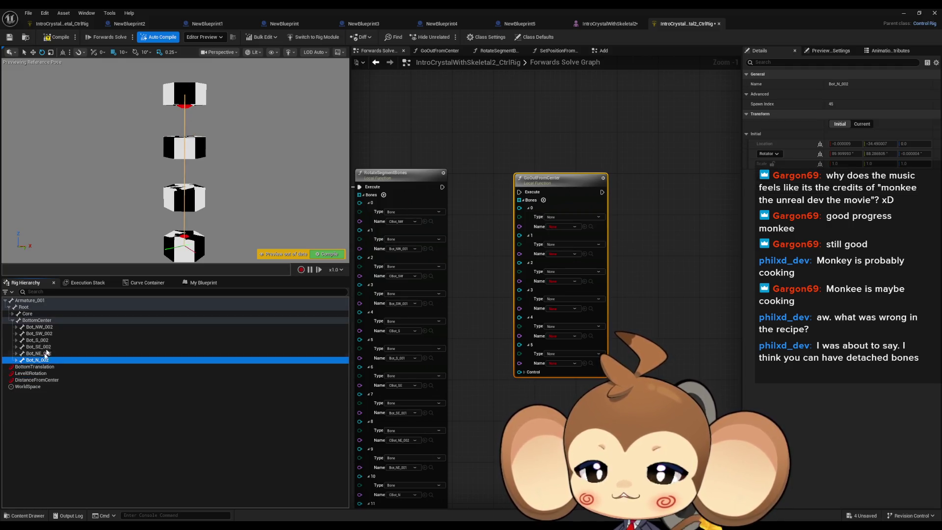
click(584, 336)
click(44, 360)
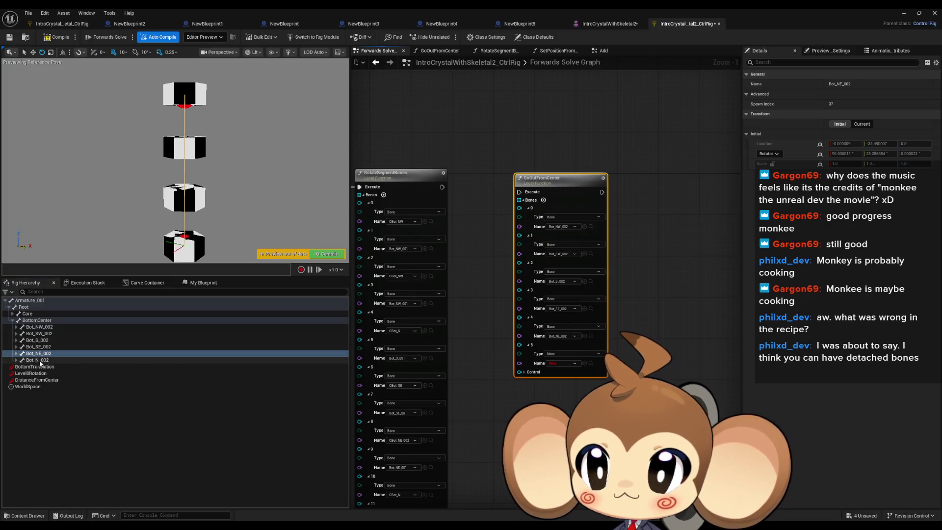
click(585, 363)
click(524, 372)
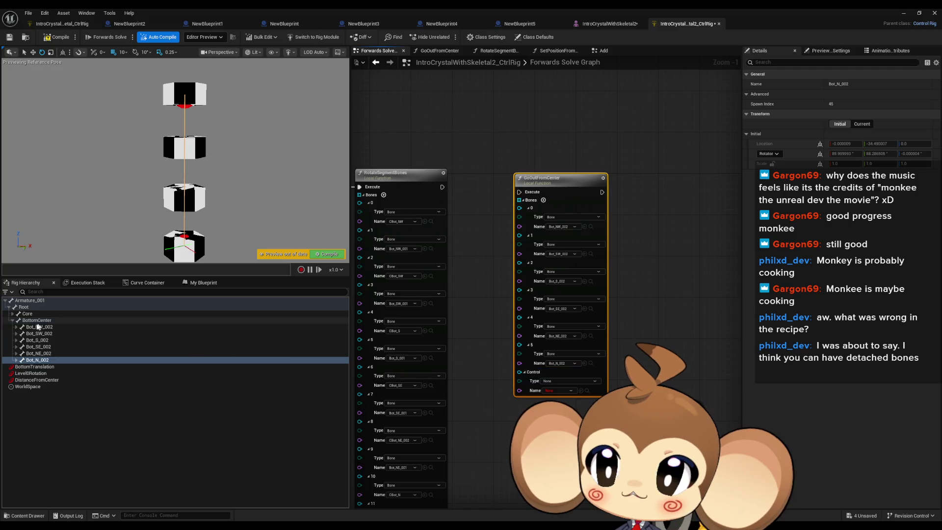
Set the node's Control to DistanceFromCenter and run it right after RotateSegmentBones
click(35, 380)
click(581, 390)
drag(519, 192, 443, 189)
drag(563, 195, 552, 190)
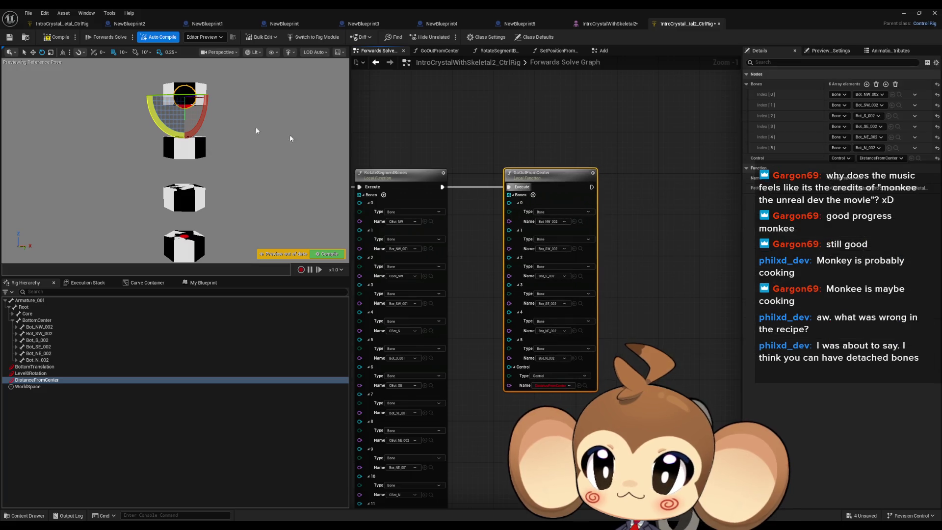
Move DistanceFromCenter outward in the viewport so the cubes spread apart
click(32, 52)
drag(163, 97, 133, 78)
drag(242, 131, 241, 131)
key(e)
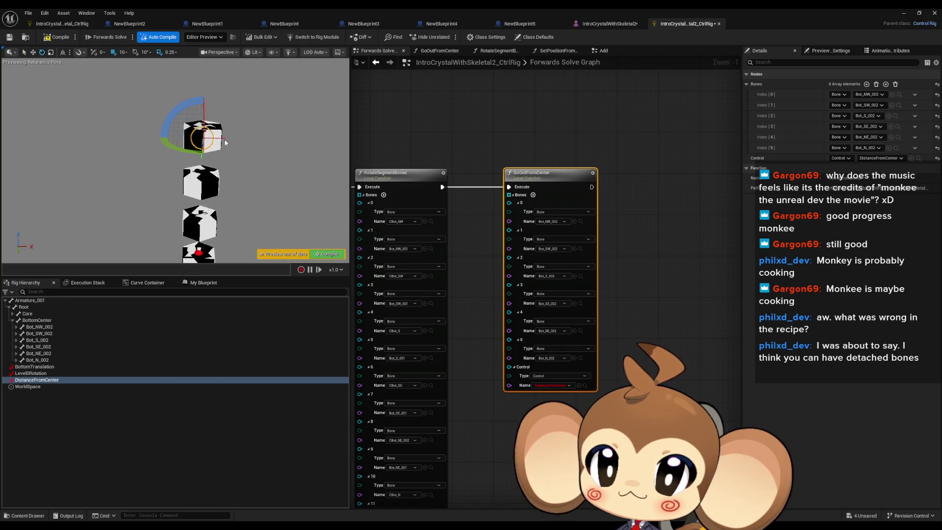
click(33, 52)
mouse_move(224, 136)
mouse_down()
mouse_move(306, 144)
mouse_move(252, 142)
mouse_move(285, 143)
mouse_move(270, 140)
mouse_up()
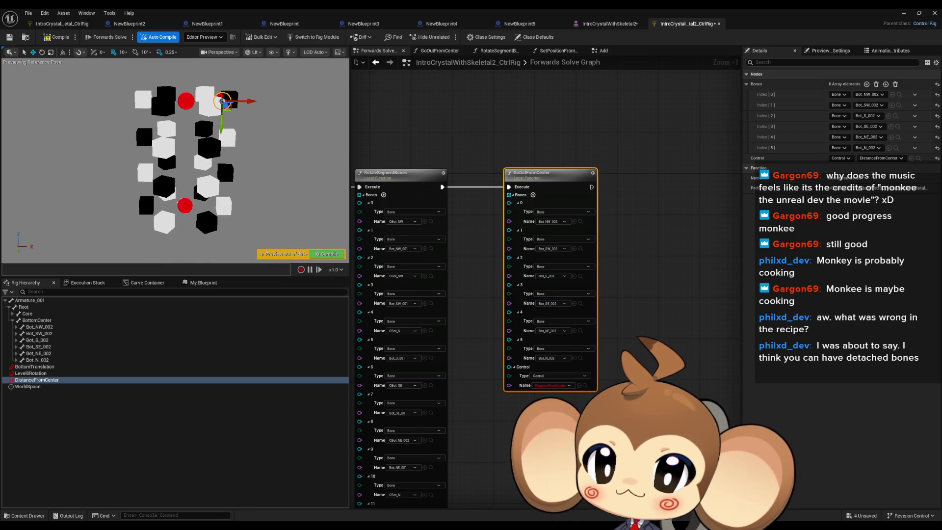
Raise the BottomTranslation control to lift the bottom cubes
click(183, 207)
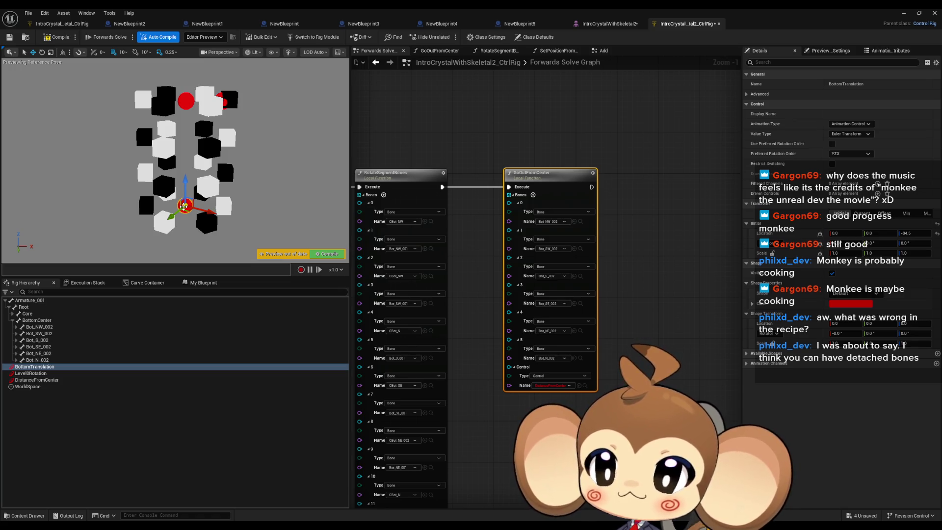
drag(188, 175, 190, 95)
scroll(196, 113, up, 5)
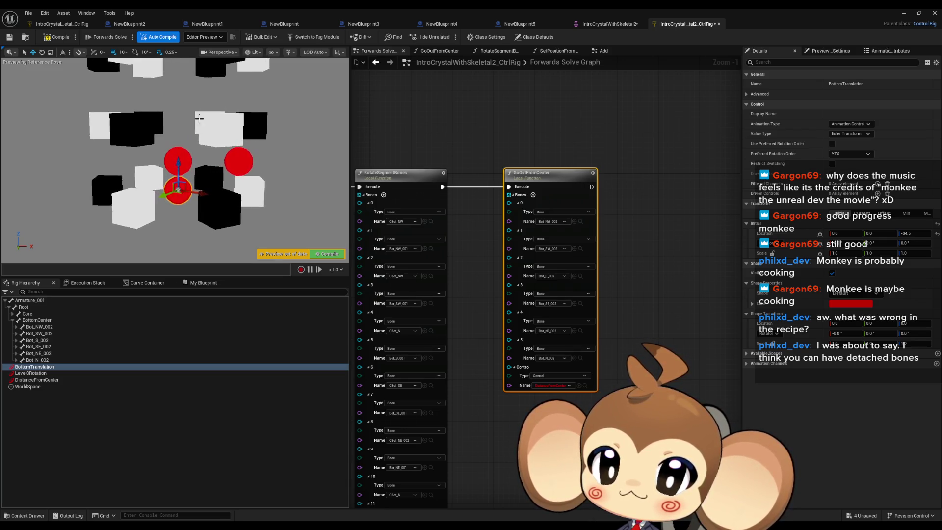
Rotate Level0Rotation to about 326 degrees to swing the cubes, then undo the last rotation
click(178, 161)
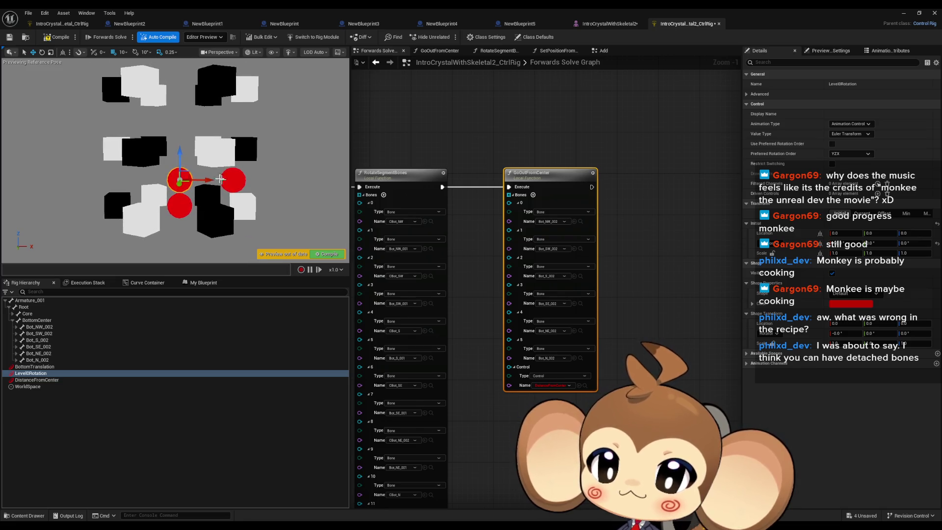
click(42, 53)
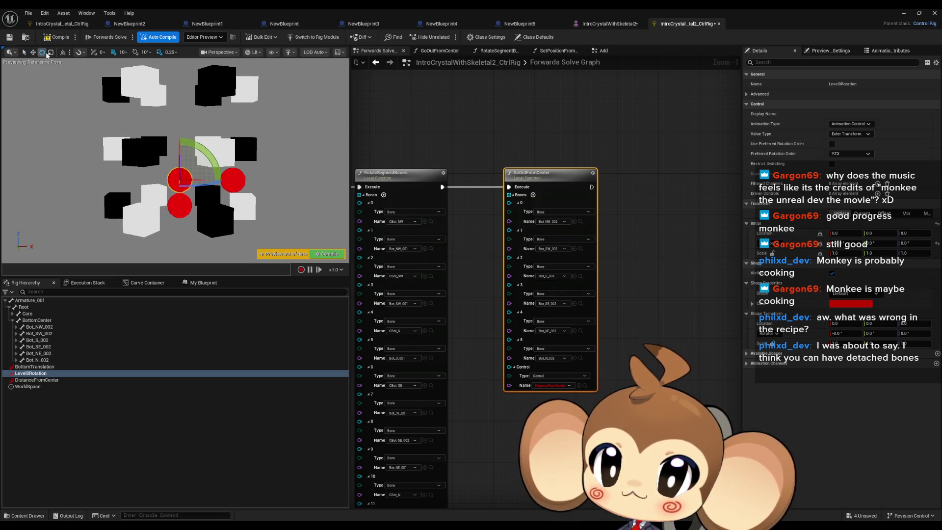
mouse_move(180, 154)
mouse_down()
mouse_move(111, 160)
mouse_move(186, 92)
mouse_move(169, 145)
mouse_move(167, 224)
mouse_move(194, 186)
mouse_move(189, 142)
mouse_move(194, 161)
mouse_up()
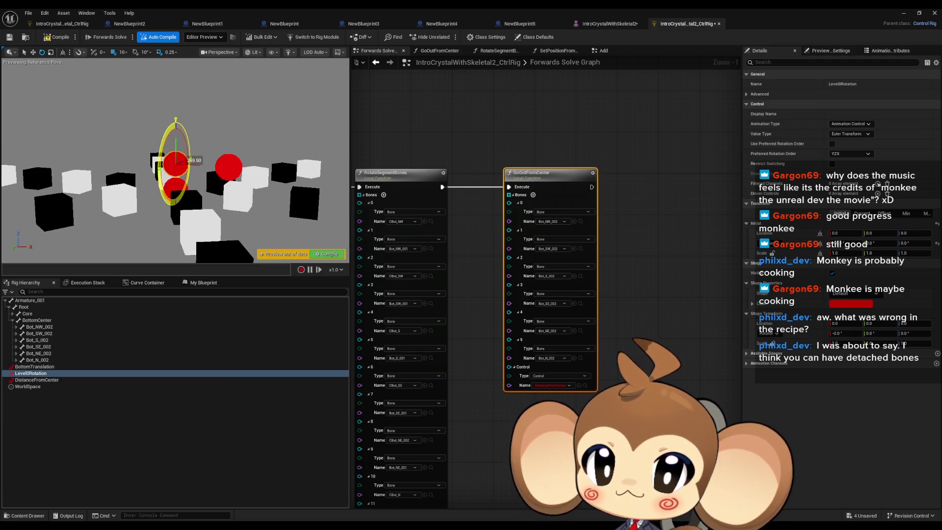
mouse_move(195, 161)
mouse_down()
mouse_move(186, 121)
mouse_move(195, 162)
mouse_up()
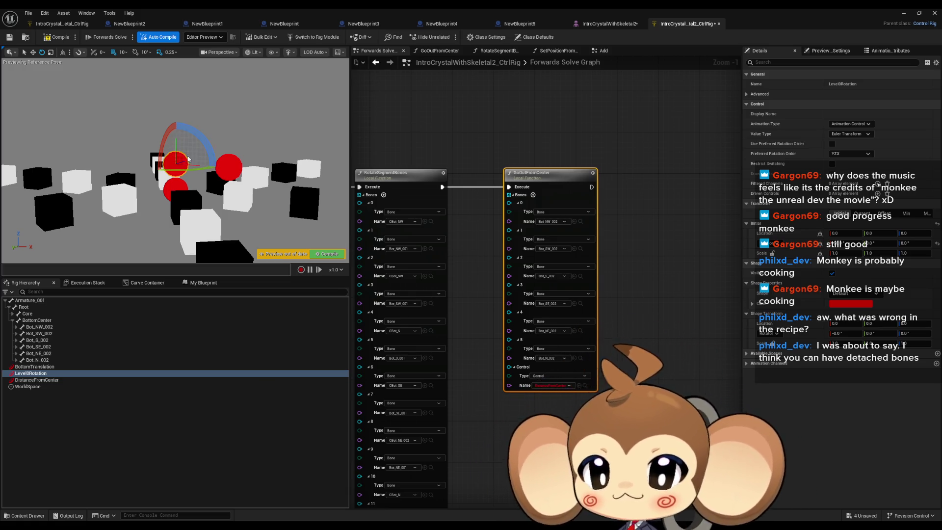
mouse_move(198, 168)
mouse_down()
mouse_move(165, 170)
mouse_move(194, 168)
mouse_move(196, 131)
mouse_move(205, 129)
mouse_move(220, 162)
mouse_move(206, 195)
mouse_move(172, 207)
mouse_move(141, 190)
mouse_move(133, 156)
mouse_move(191, 133)
mouse_up()
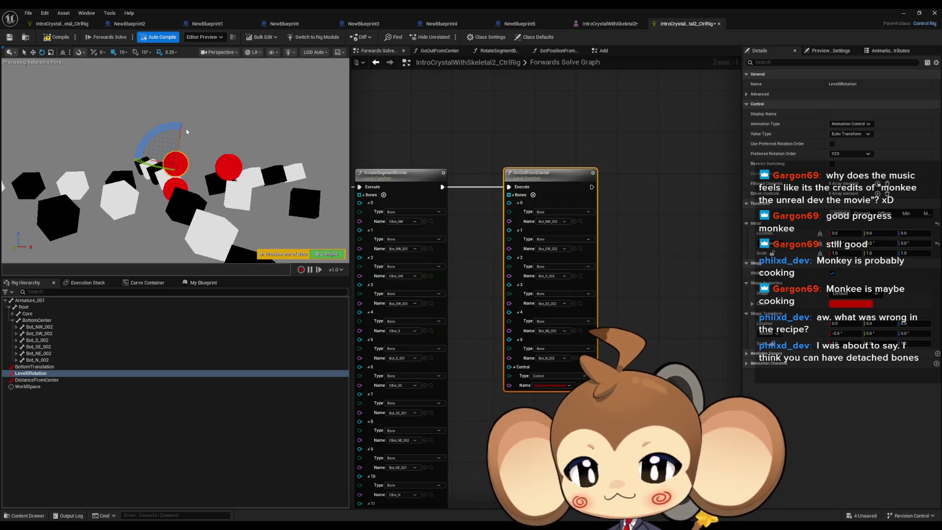
key(ctrl+z)
key(ctrl+z)
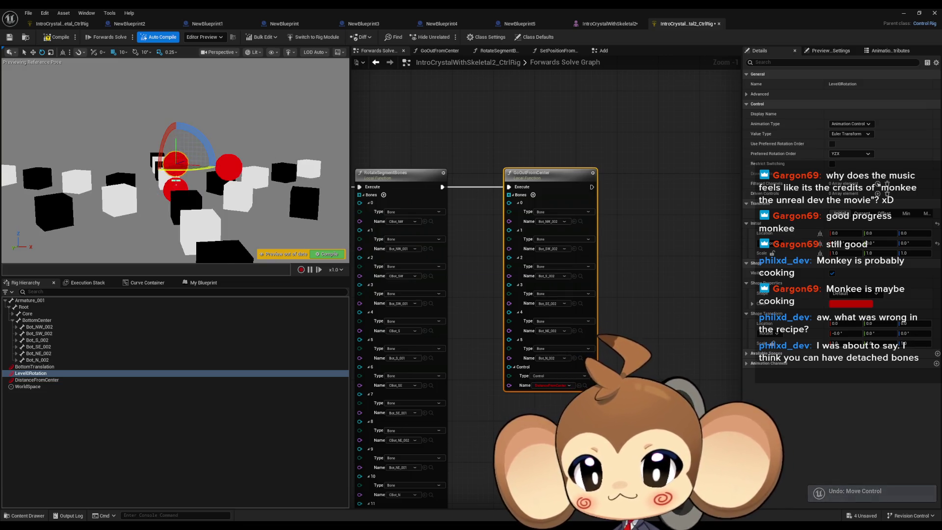
Rotate BottomTranslation slightly as a test, undo it, and pan to SetPositionFromController
click(175, 190)
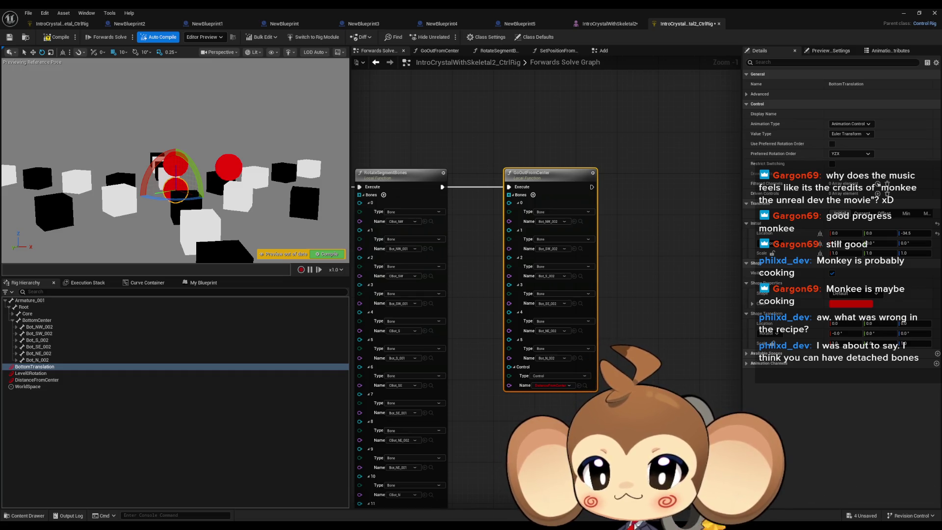
click(38, 381)
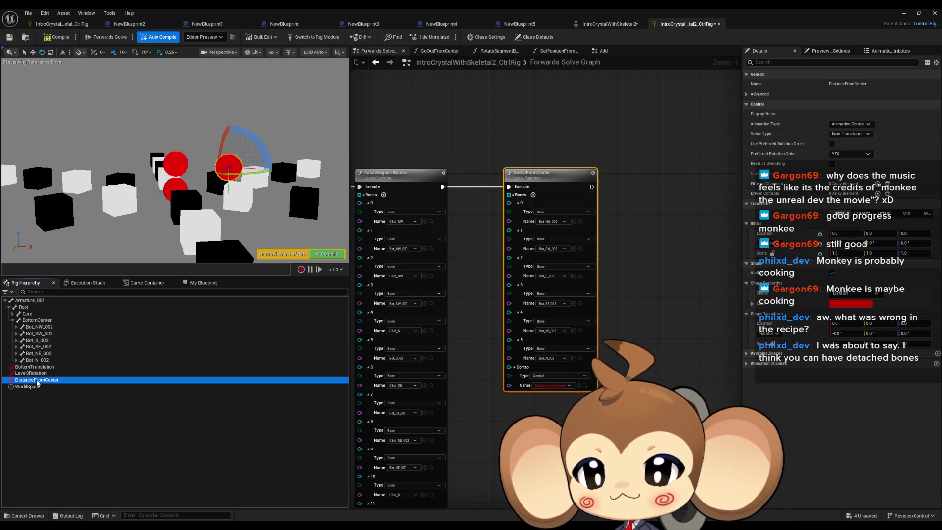
click(34, 374)
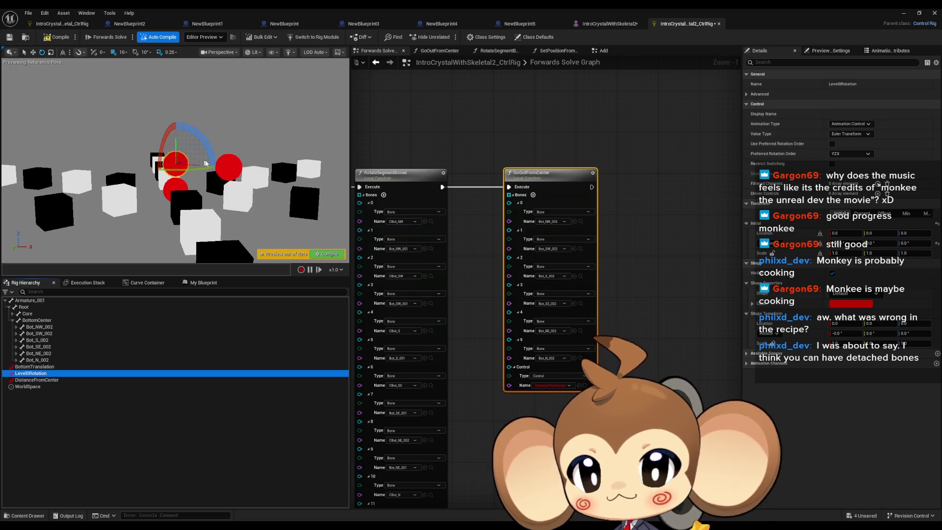
click(34, 367)
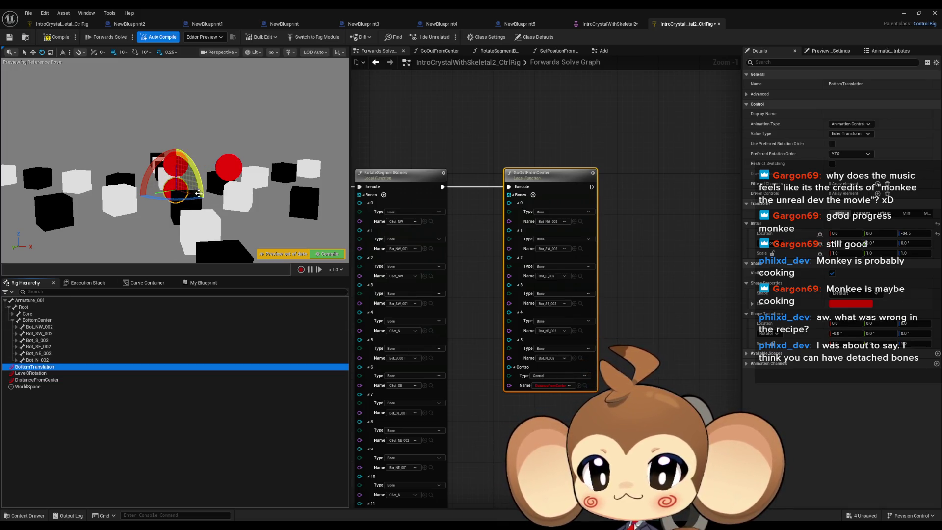
drag(150, 188, 148, 184)
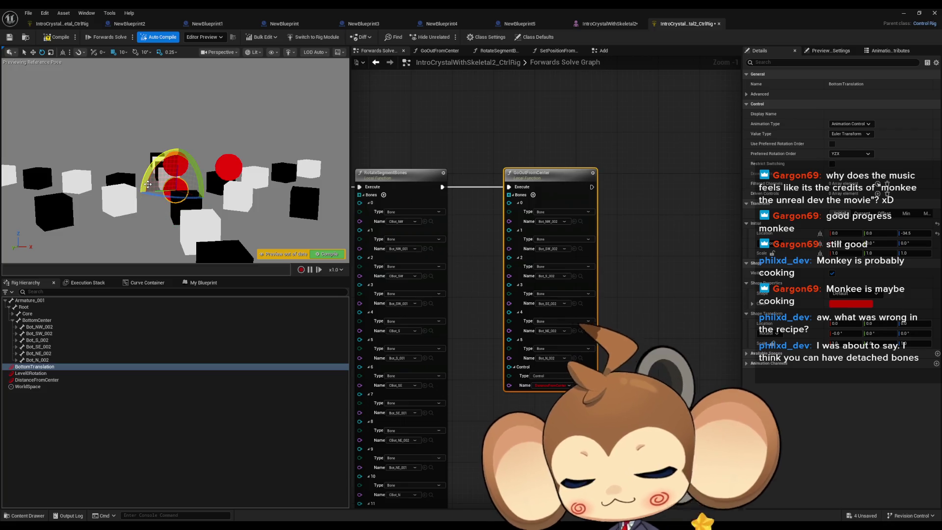
key(ctrl+z)
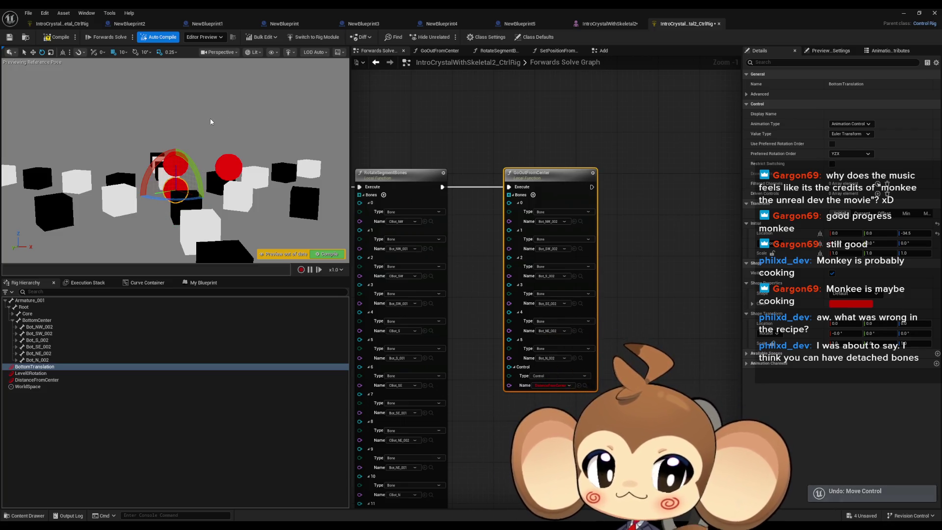
drag(461, 145, 682, 149)
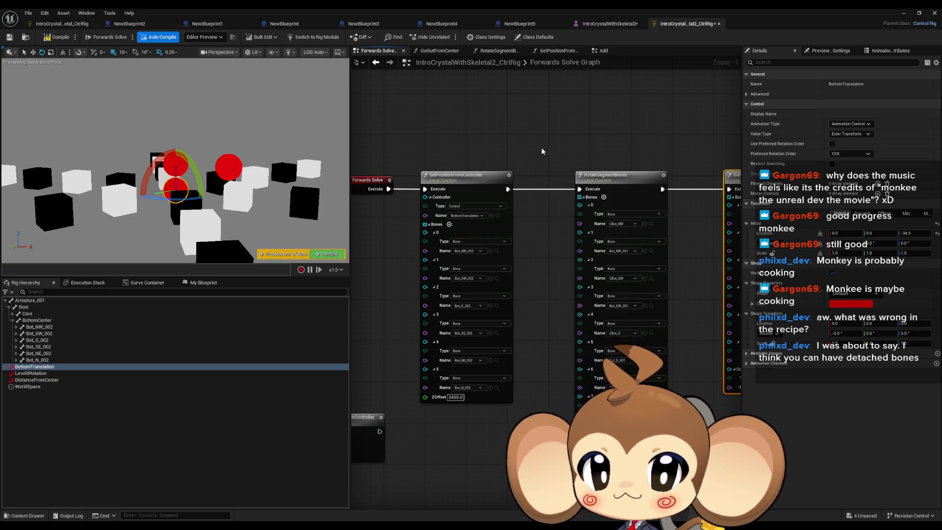
Frame the GoOutFromCenter node to check its six bottom bones and DistanceFromCenter control
mouse_move(498, 173)
mouse_down()
mouse_move(629, 166)
mouse_move(519, 167)
mouse_up()
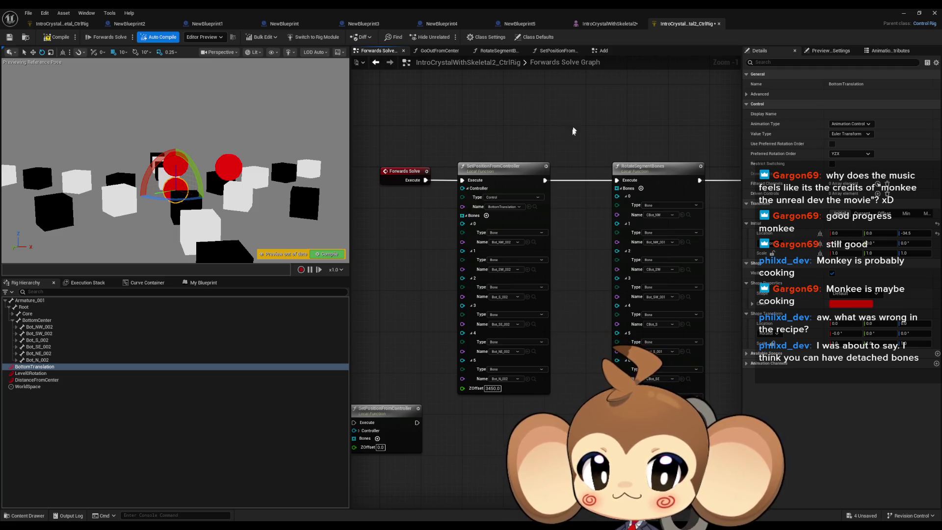
key(f)
drag(514, 153, 484, 110)
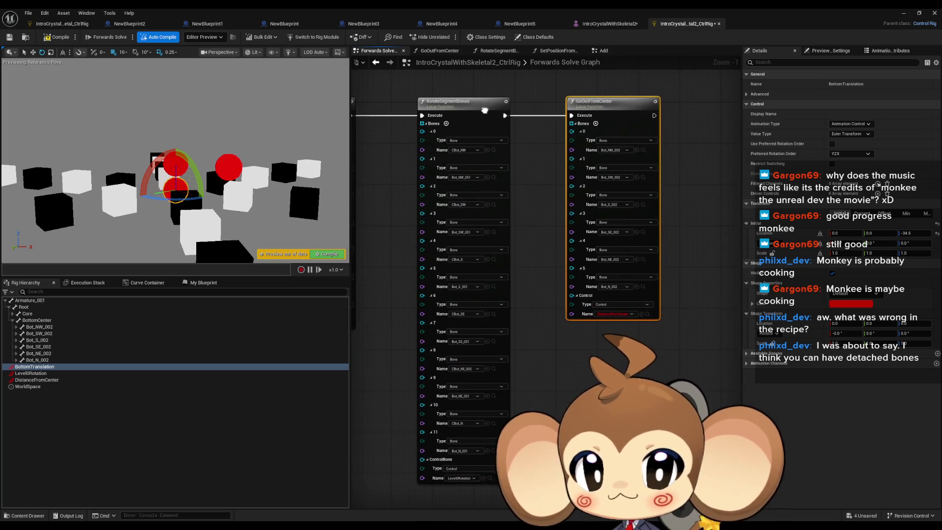
scroll(540, 309, up, 1)
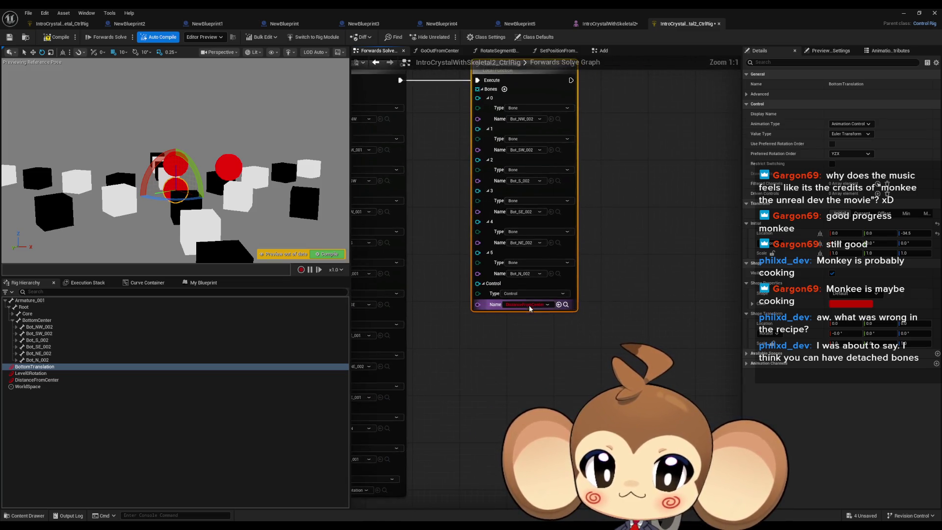
click(566, 304)
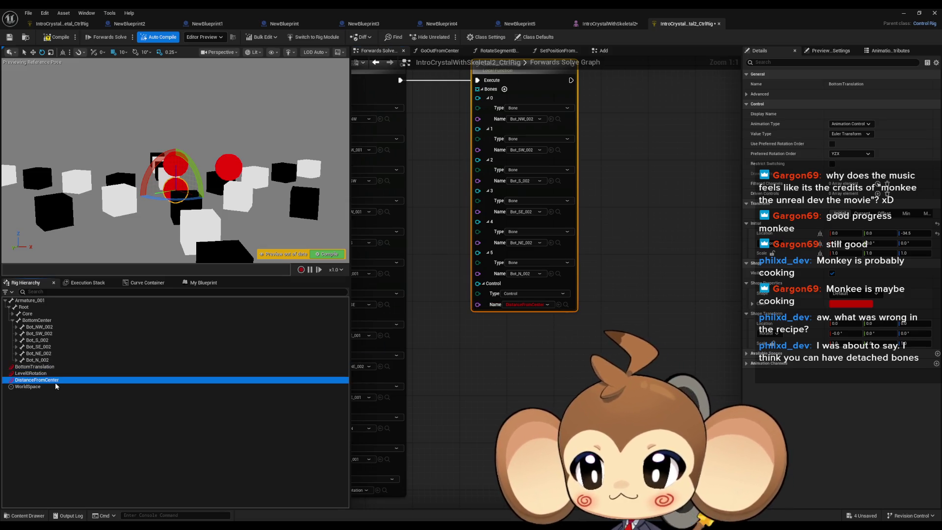
click(594, 292)
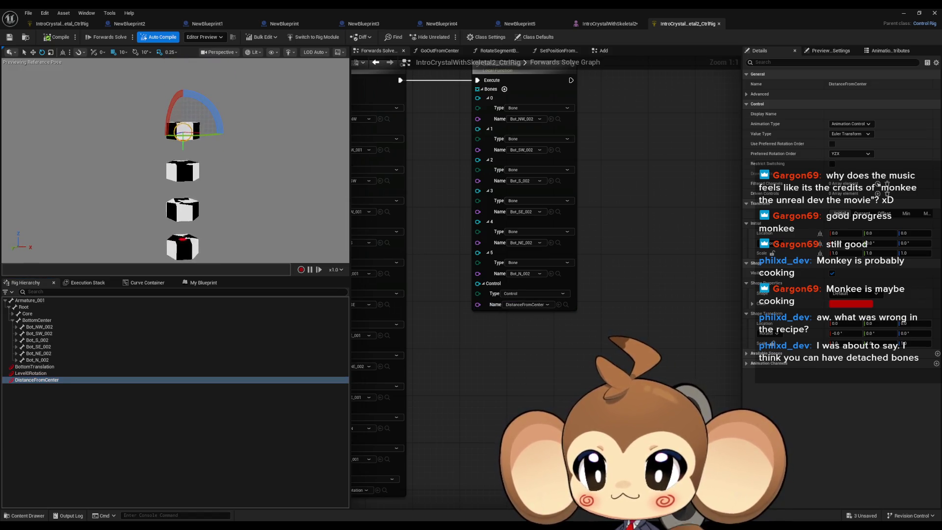
Move DistanceFromCenter outward to spread the cubes wider
click(42, 380)
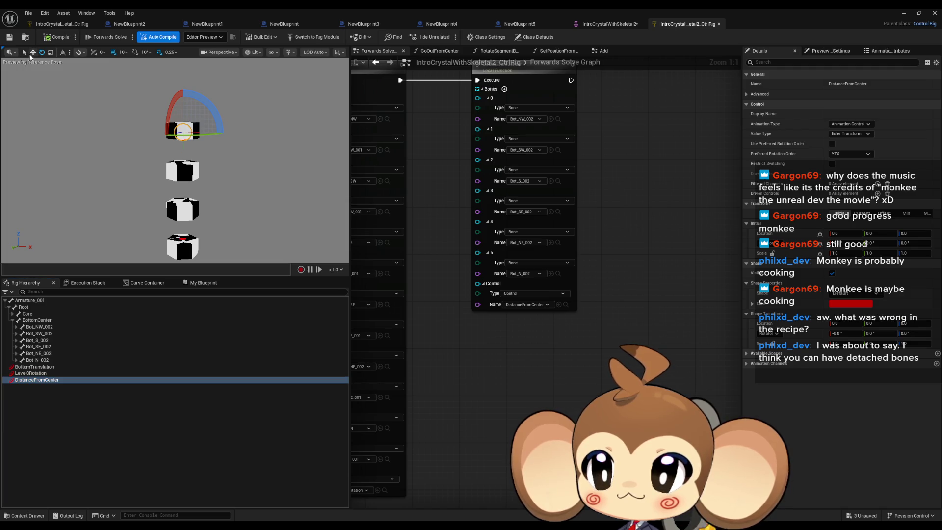
key(w)
drag(206, 132, 230, 141)
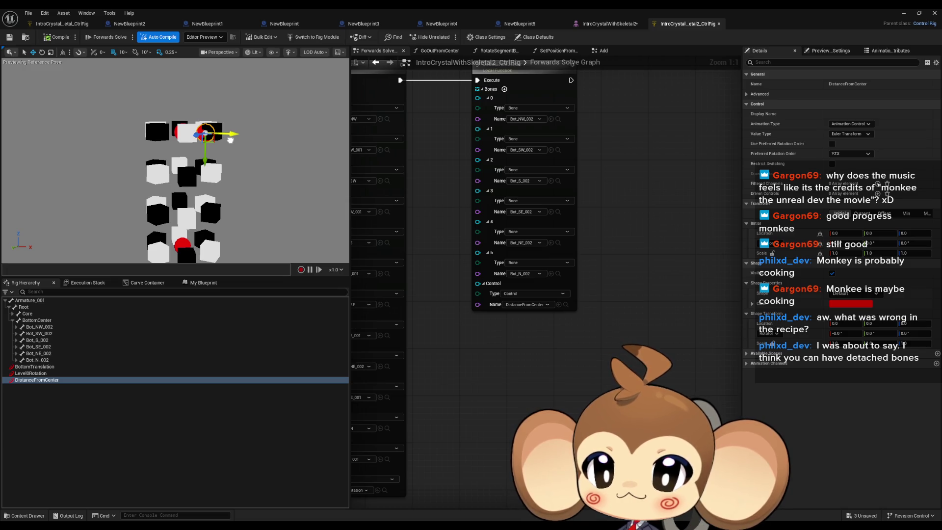
drag(228, 139, 242, 143)
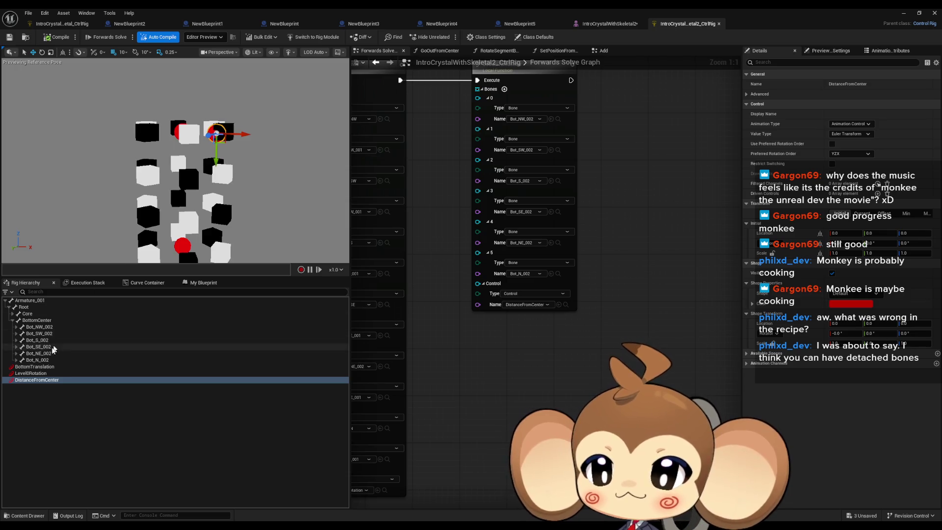
Rotate Level0Rotation around several axes, about 58 degrees, to fan the cubes outward
click(36, 374)
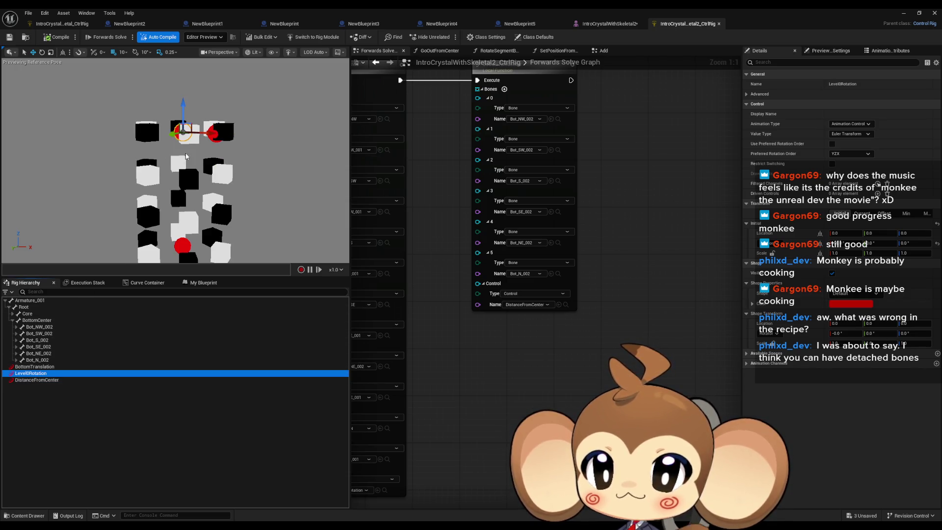
drag(161, 236, 174, 214)
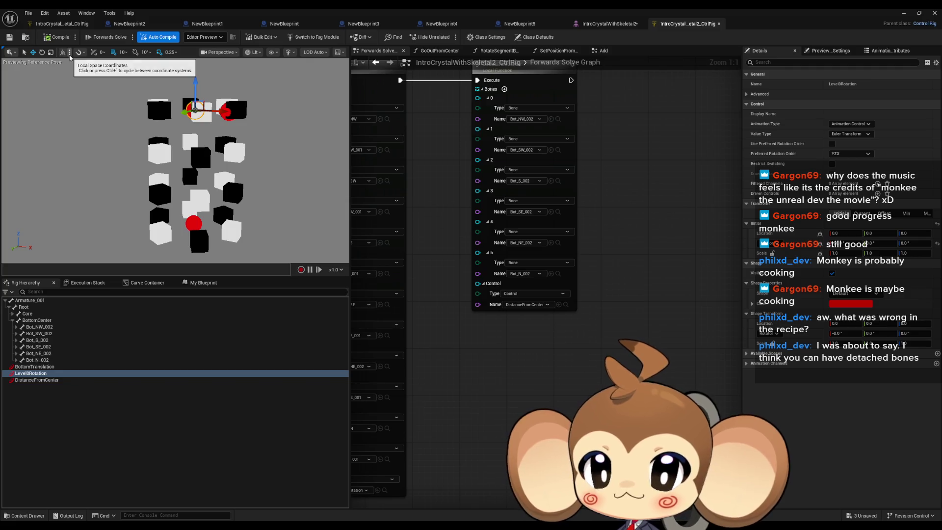
click(42, 52)
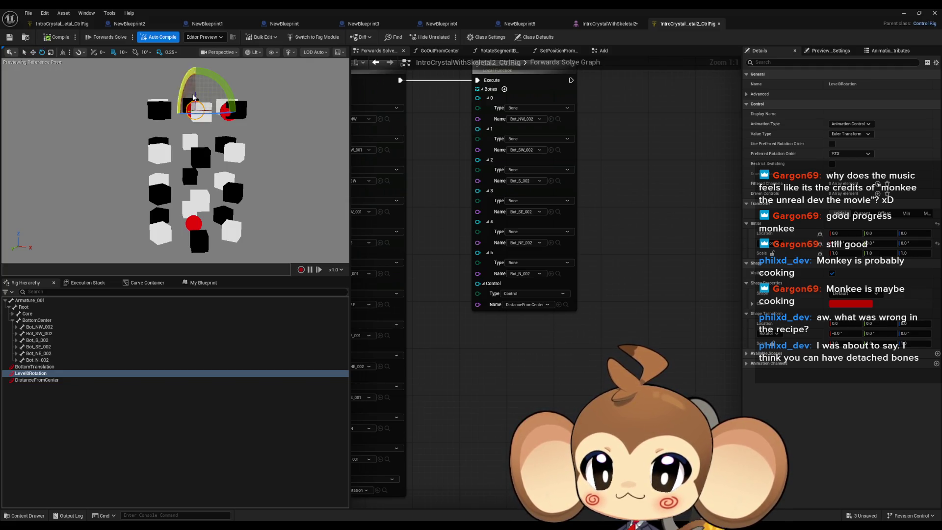
mouse_move(183, 85)
mouse_down()
mouse_move(202, 72)
mouse_move(208, 109)
mouse_up()
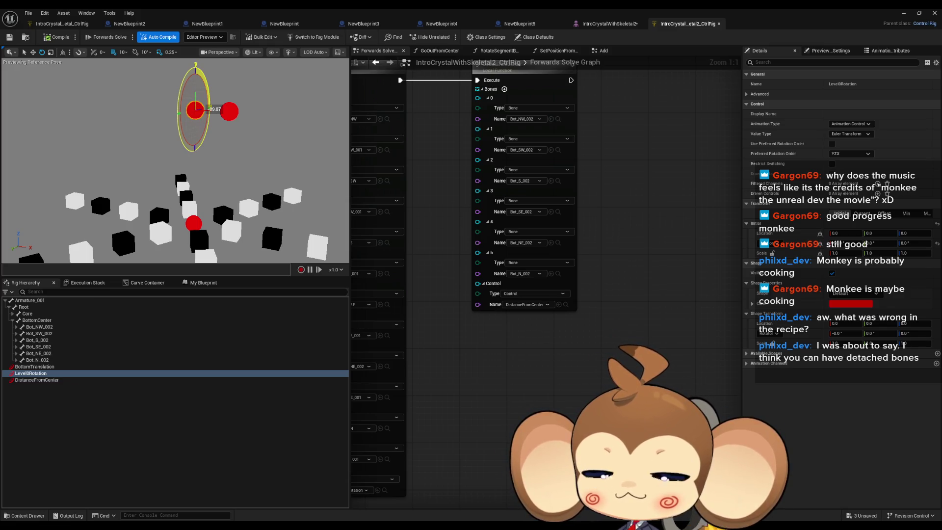
drag(209, 109, 209, 109)
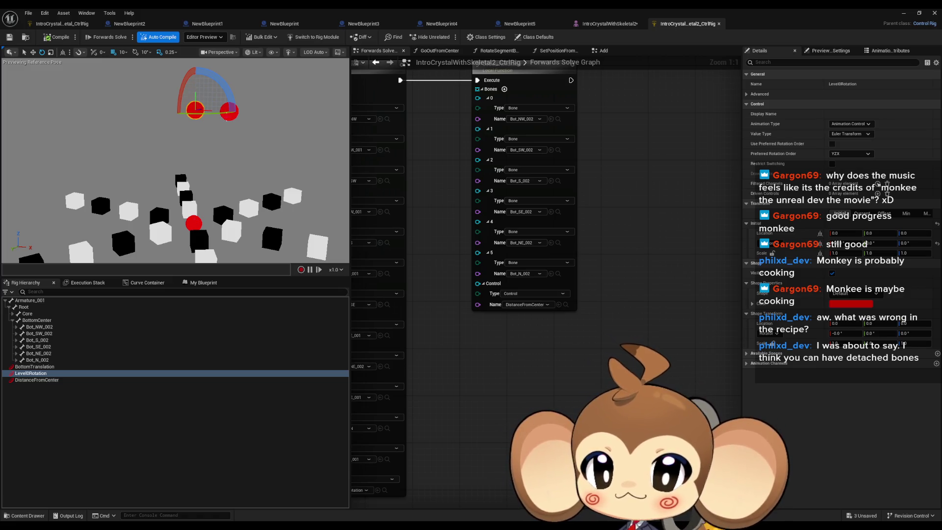
click(227, 116)
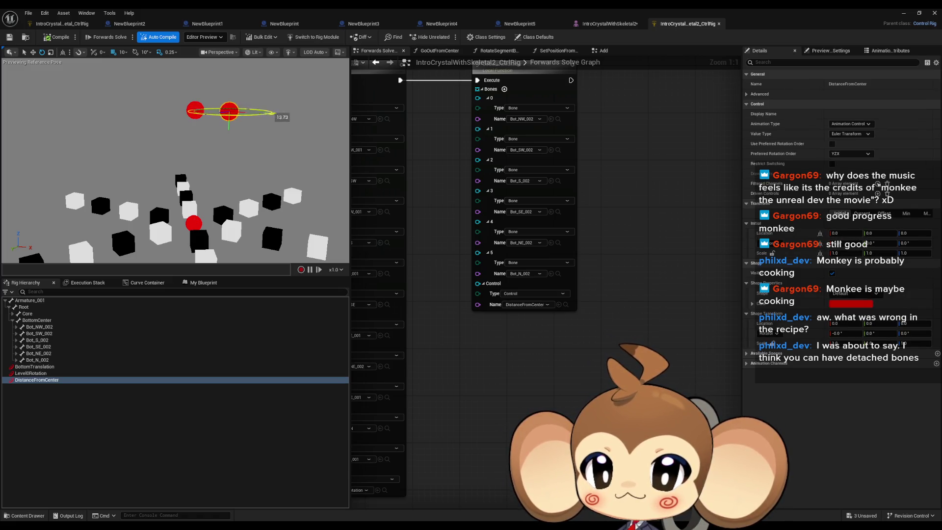
click(193, 223)
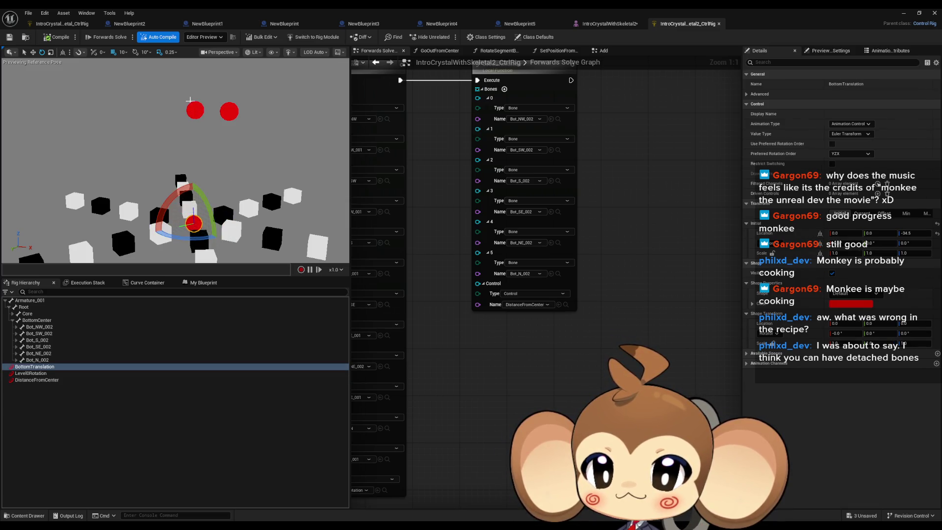
click(195, 110)
drag(214, 114, 229, 111)
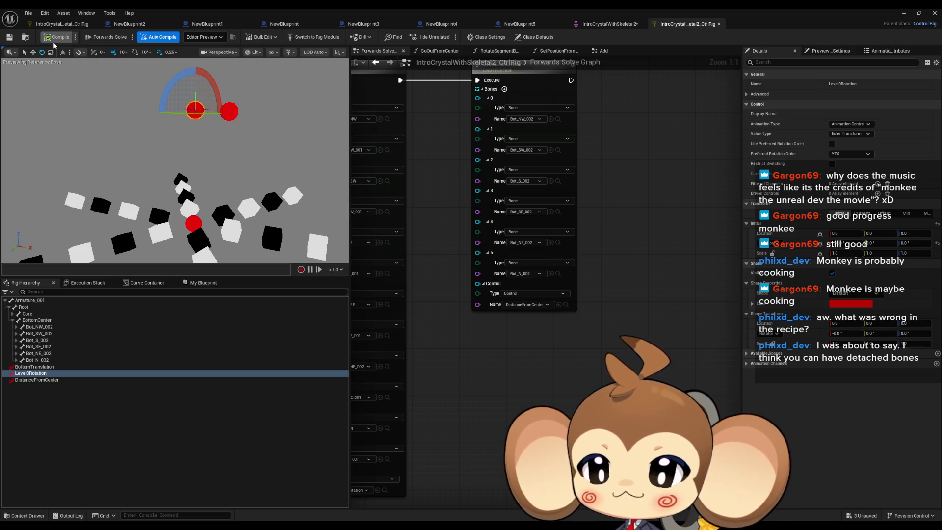
Select BottomTranslation and recompile the rig so the cubes stack back up
click(189, 225)
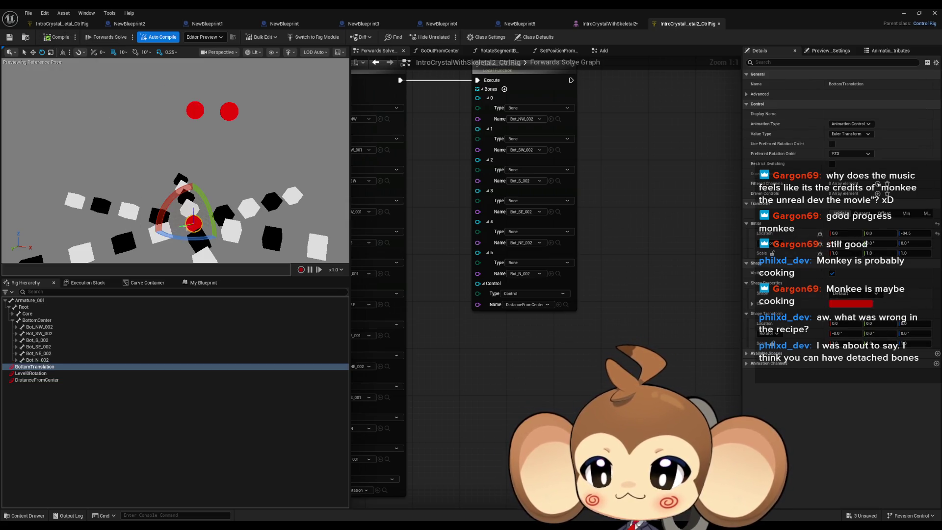
click(56, 37)
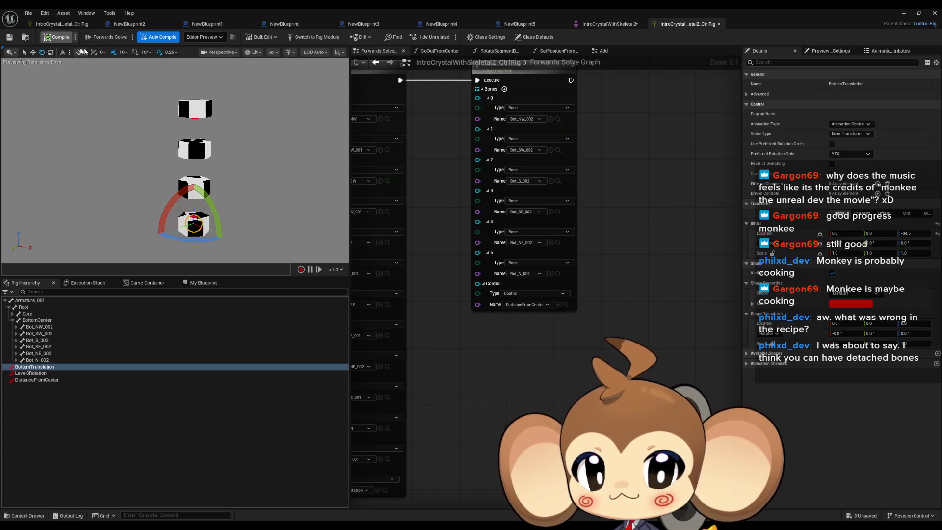
scroll(599, 265, down, 2)
scroll(599, 265, up, 2)
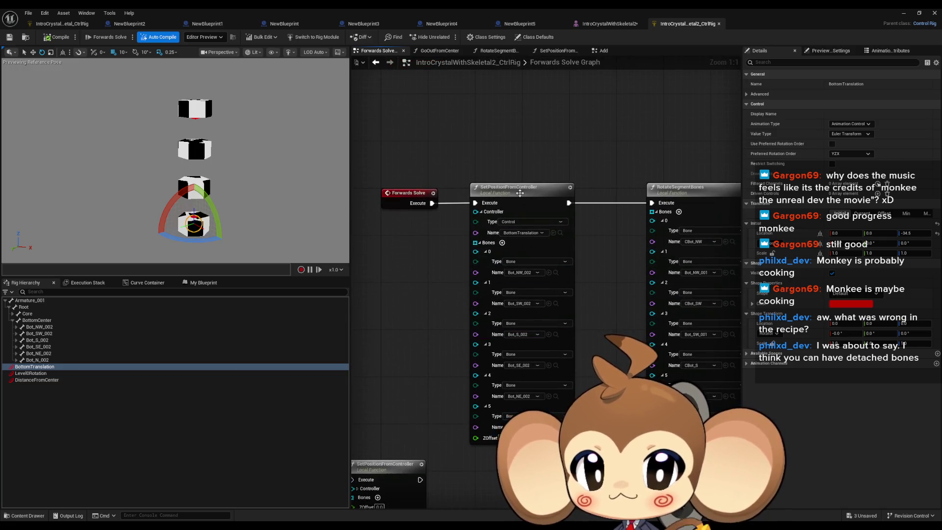
In SetPositionFromController, add a Multiply node fed by the lower Get Transform's rotation, then compile
double_click(508, 319)
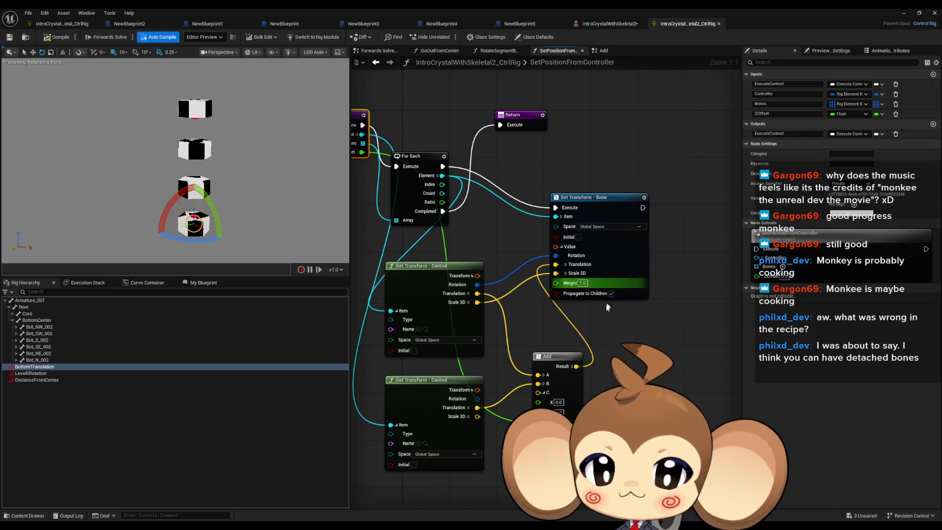
mouse_move(476, 284)
mouse_down()
mouse_move(633, 368)
mouse_move(667, 372)
mouse_up()
text(*)
key(Up)
key(Up)
key(Return)
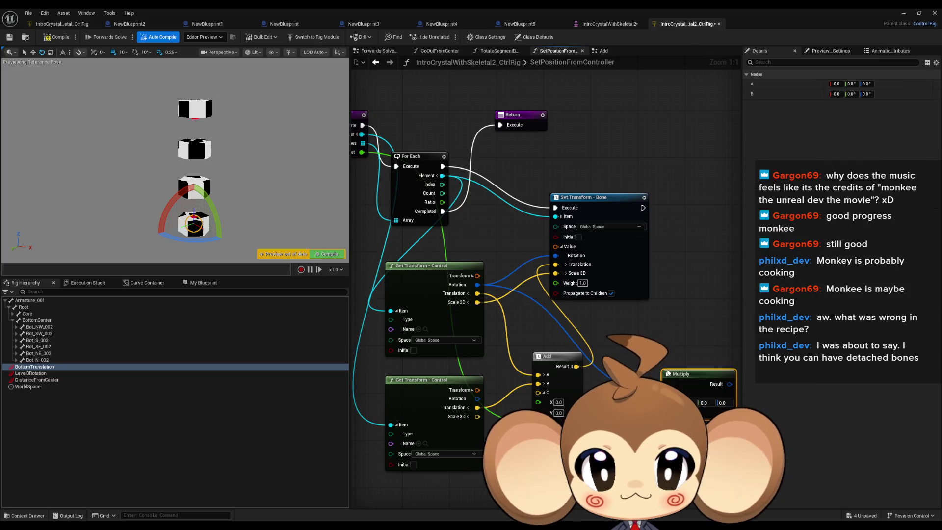
mouse_move(666, 392)
mouse_down()
mouse_move(487, 416)
mouse_move(478, 404)
mouse_up()
mouse_move(705, 384)
mouse_down()
mouse_move(553, 267)
mouse_move(557, 260)
mouse_up()
click(55, 37)
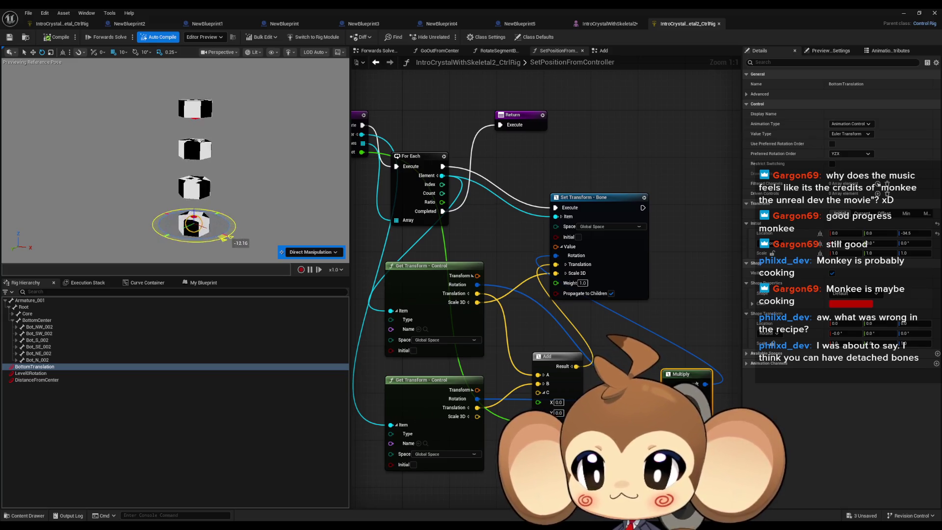
Connect the control rotation to the bone's rotation, recompile, and compare current/initial transform values
key(e)
key(ctrl+z)
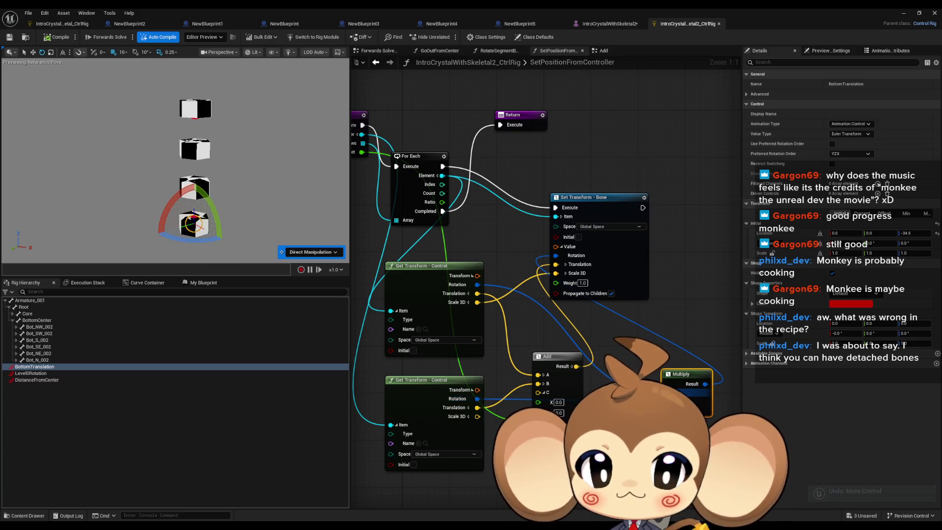
drag(476, 398, 668, 393)
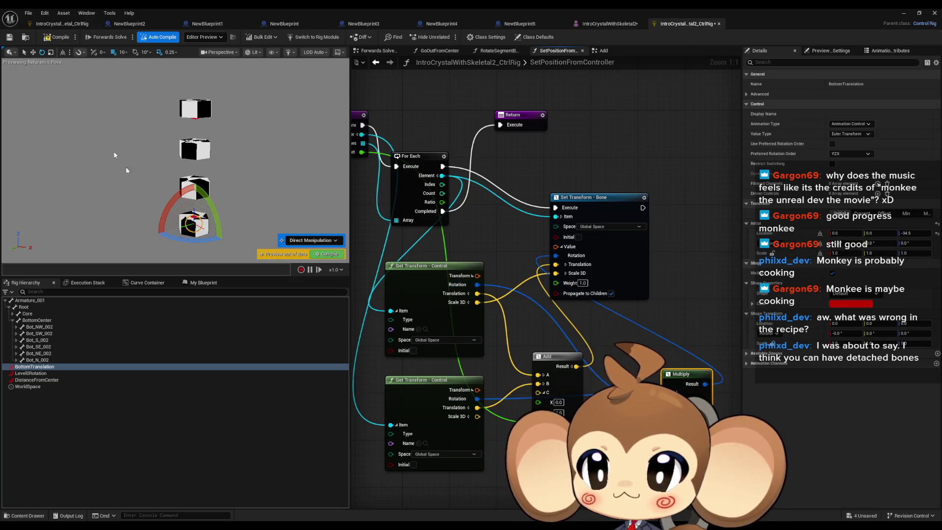
click(58, 42)
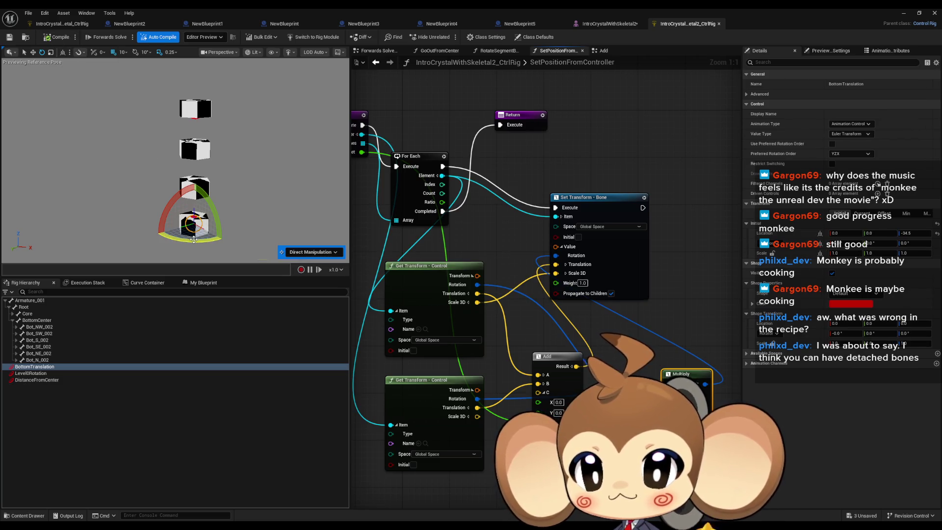
mouse_move(477, 285)
mouse_down()
mouse_move(505, 295)
mouse_move(561, 259)
mouse_up()
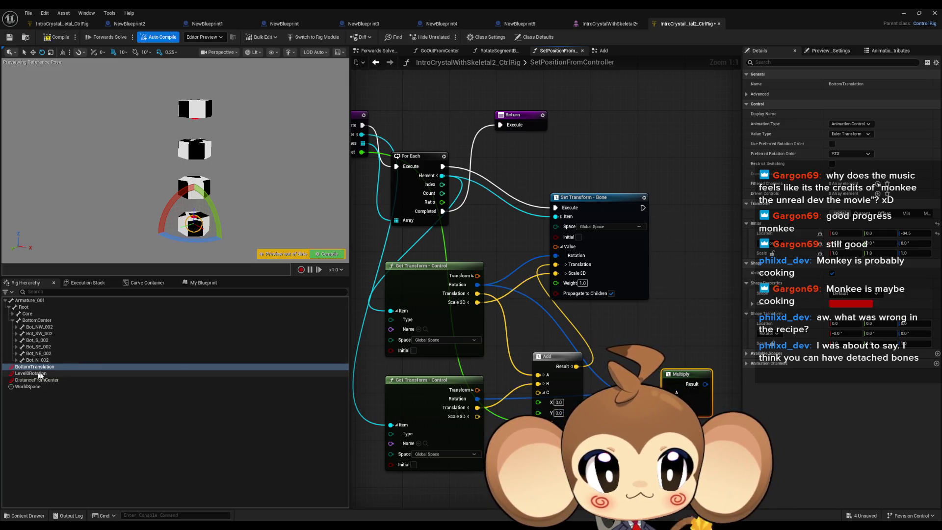
click(862, 214)
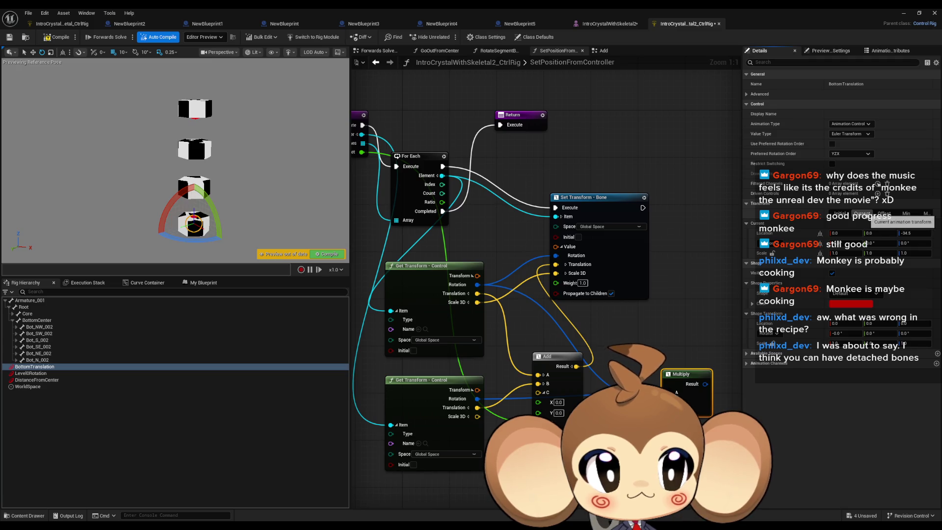
click(840, 214)
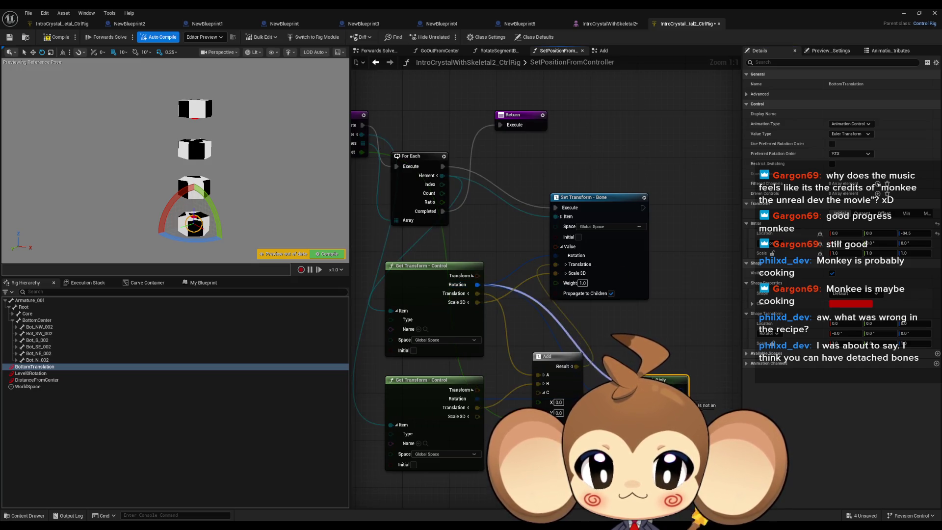
Wire the Multiply result into the bone's Set Transform rotation and test by rotating the bottom control
mouse_move(477, 398)
mouse_down()
mouse_move(497, 411)
mouse_move(485, 400)
mouse_up()
mouse_move(682, 391)
mouse_down()
mouse_move(638, 304)
mouse_move(556, 255)
mouse_up()
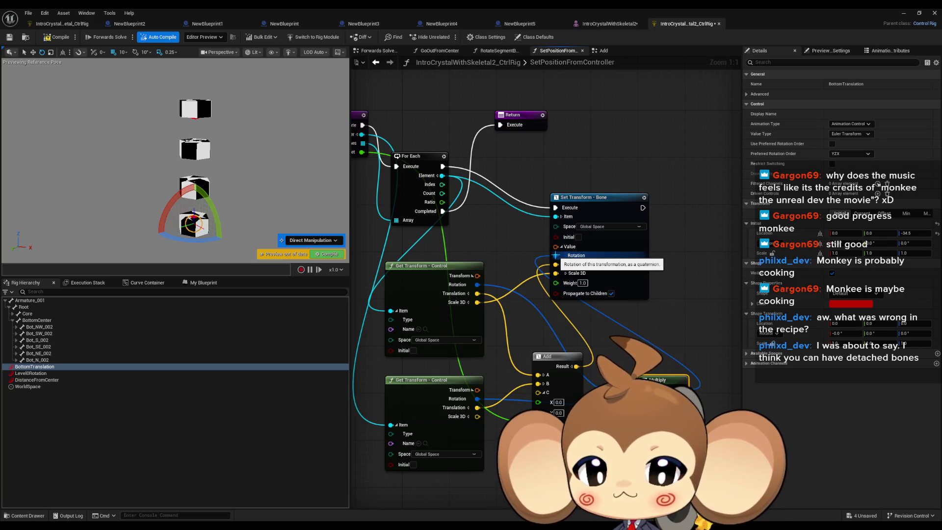
drag(476, 399, 478, 284)
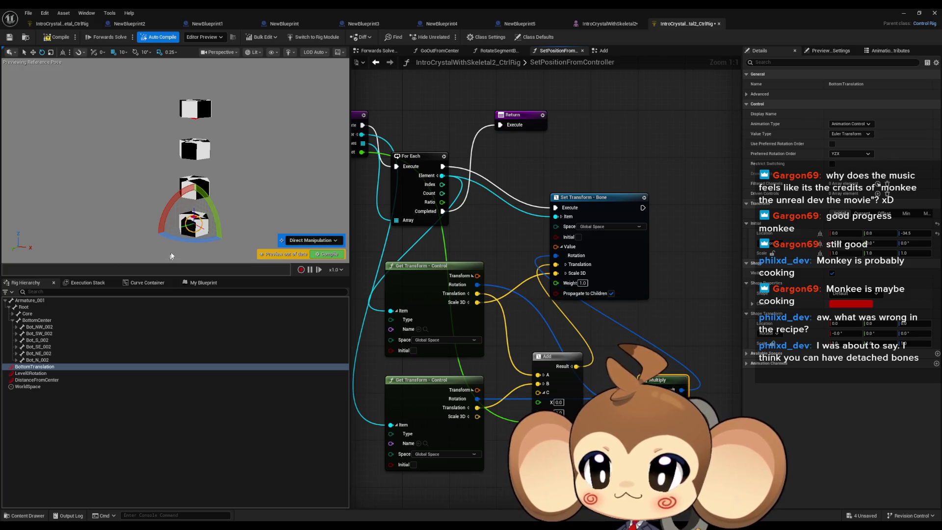
drag(218, 238, 235, 244)
drag(478, 399, 539, 402)
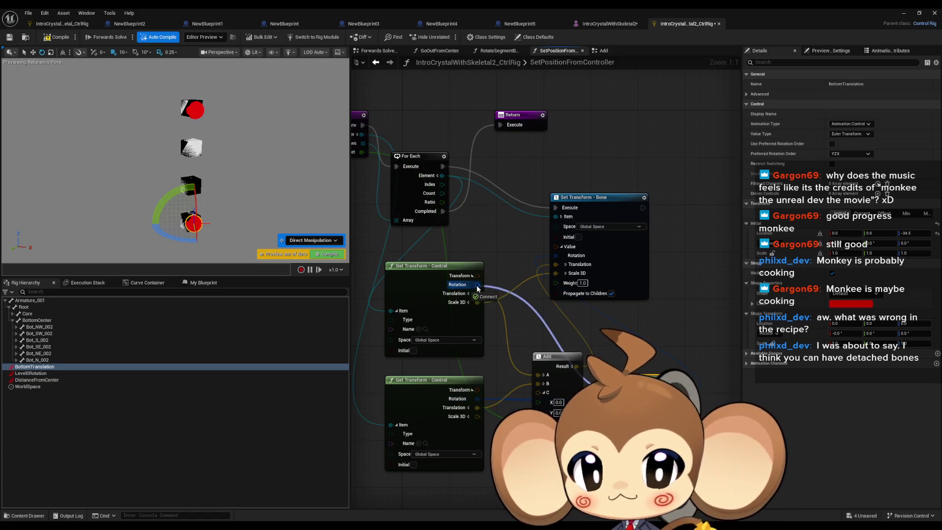
mouse_move(194, 240)
mouse_down()
mouse_move(231, 242)
mouse_move(223, 215)
mouse_move(196, 207)
mouse_move(253, 255)
mouse_up()
Rewire the lower rotation into Multiply and Multiply into bone Rotation, then retest the bottom cube
drag(478, 399, 556, 255)
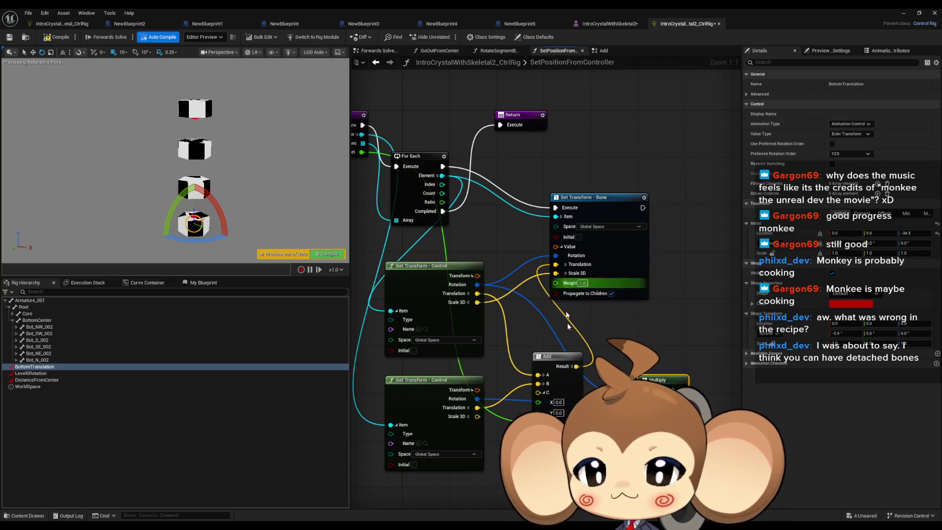
mouse_move(477, 398)
mouse_down()
mouse_move(537, 400)
mouse_move(643, 367)
mouse_up()
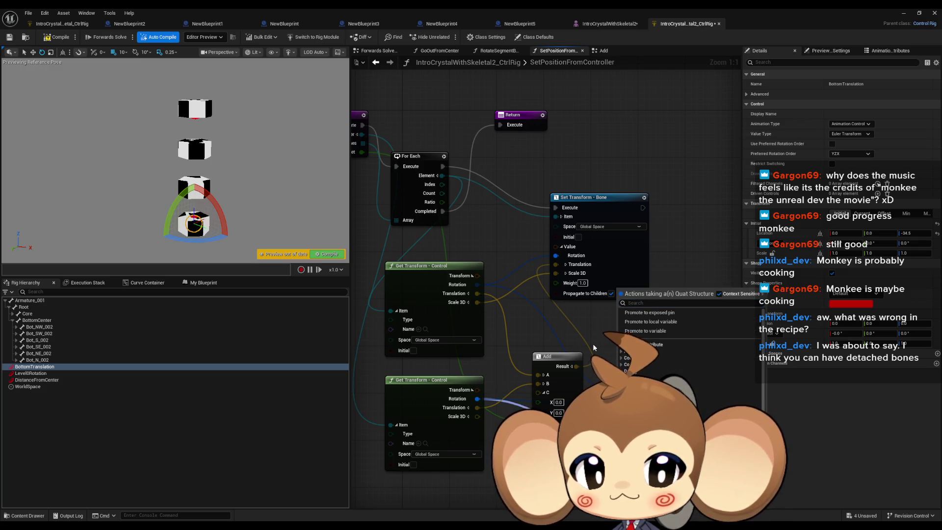
click(652, 380)
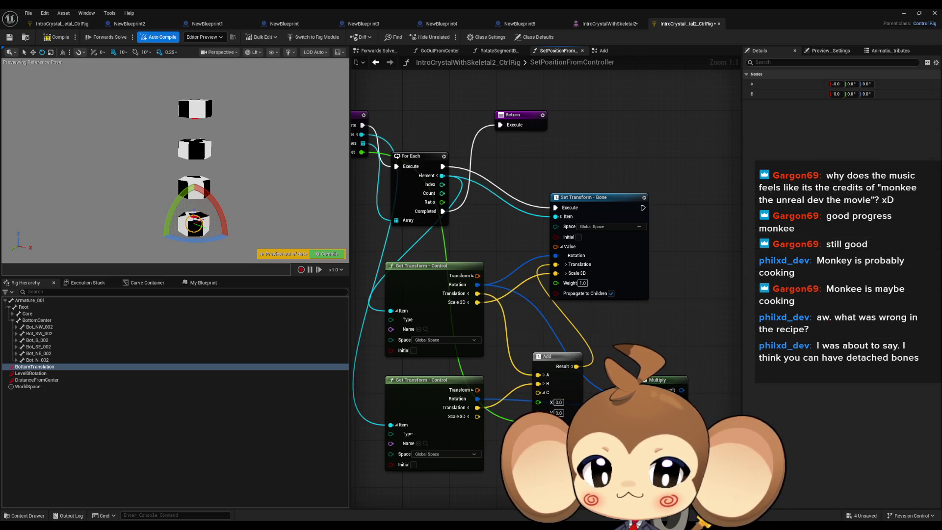
mouse_move(682, 390)
mouse_down()
mouse_move(564, 388)
mouse_move(479, 306)
mouse_move(547, 352)
mouse_up()
mouse_move(564, 422)
mouse_down()
mouse_move(644, 392)
mouse_move(556, 256)
mouse_up()
drag(696, 387, 686, 387)
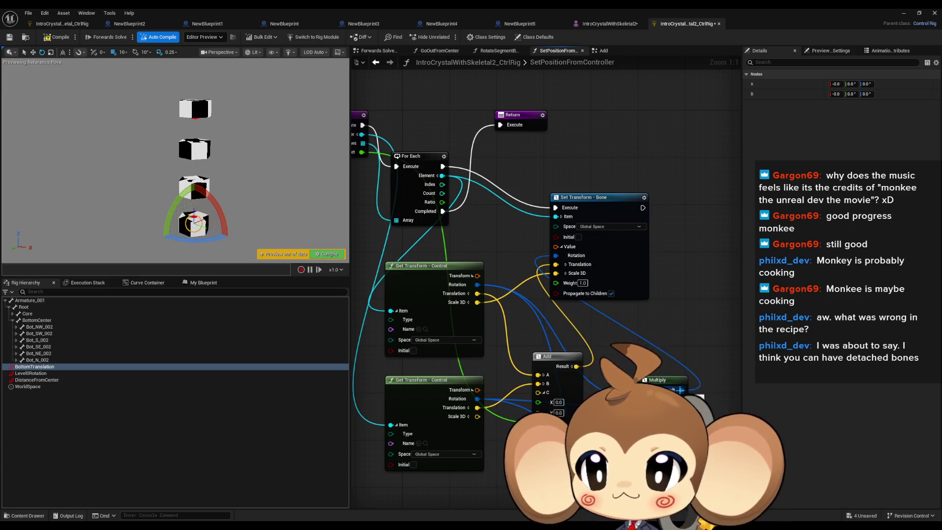
drag(198, 241, 188, 240)
click(54, 373)
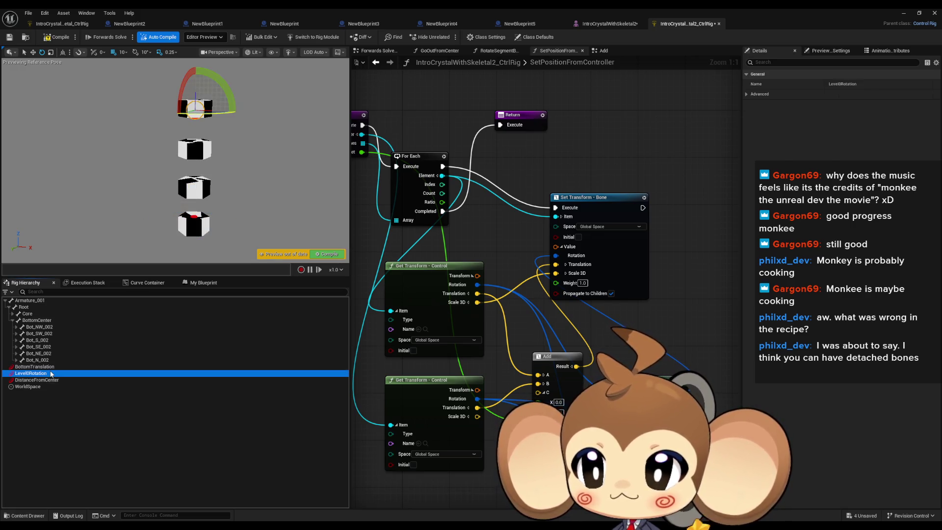
Swing the cubes with Level0Rotation, spread them with DistanceFromCenter, and rotate BottomTranslation about 20 degrees
drag(210, 112, 184, 112)
click(53, 381)
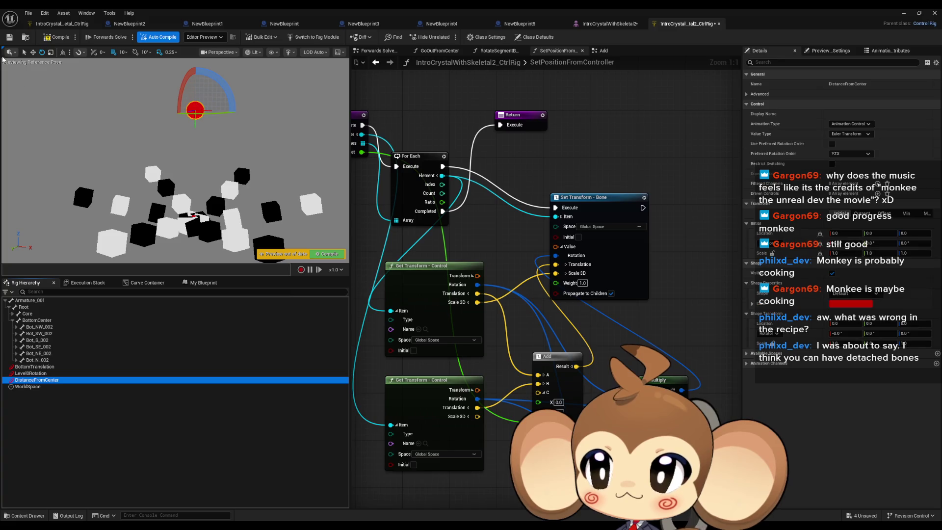
click(36, 53)
drag(223, 110, 272, 121)
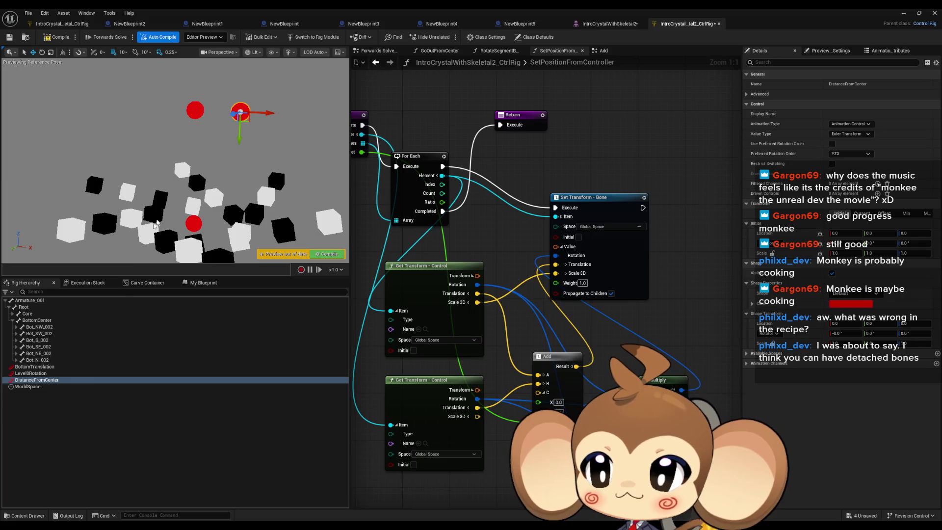
click(57, 367)
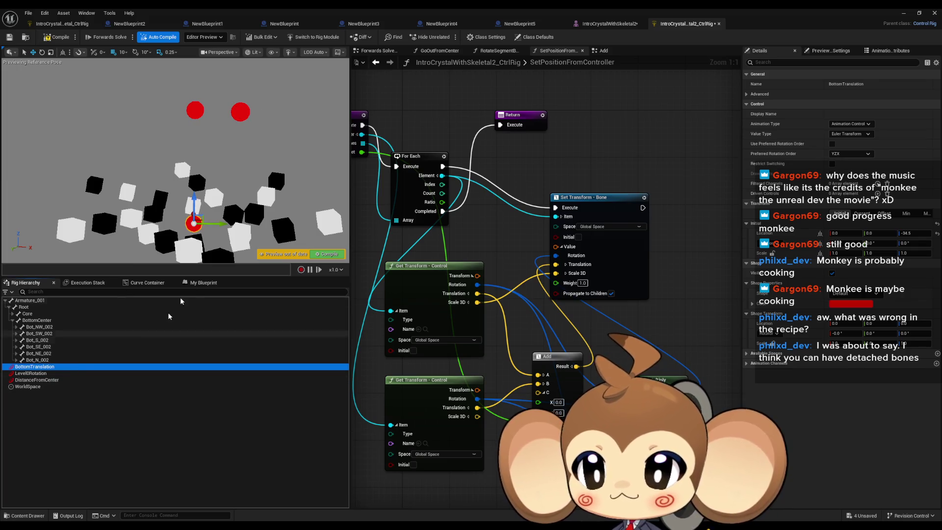
click(42, 52)
drag(170, 234, 221, 241)
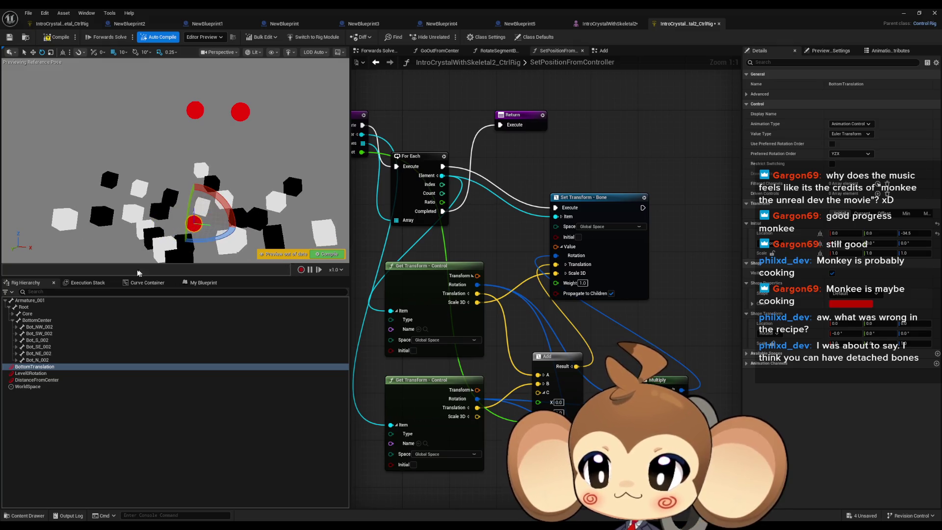
Turn Level0Rotation further, raise and rotate BottomTranslation to about 40 degrees, then recompile
click(42, 375)
drag(213, 114, 243, 114)
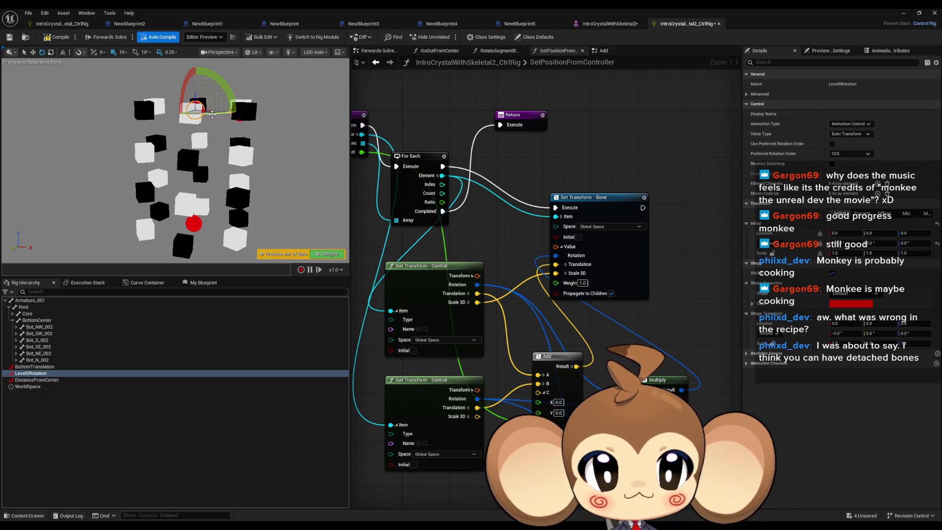
drag(186, 86, 204, 107)
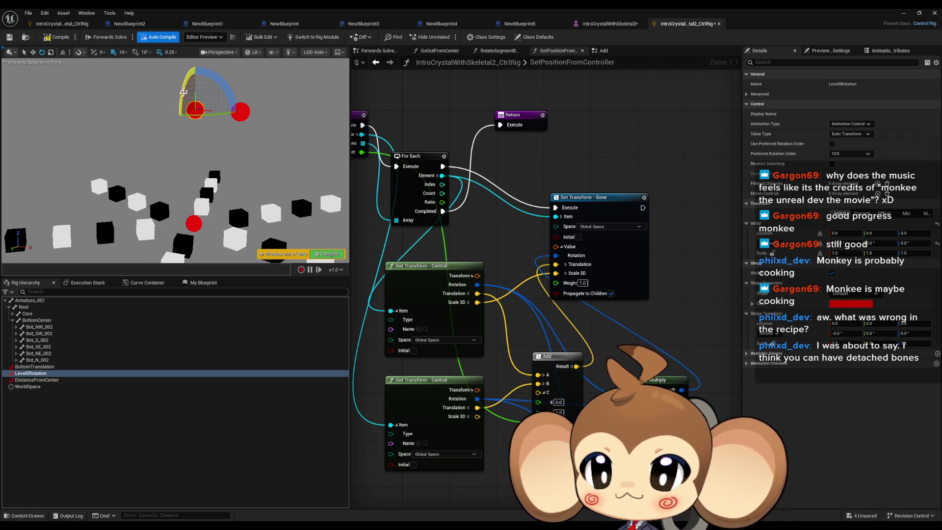
click(44, 367)
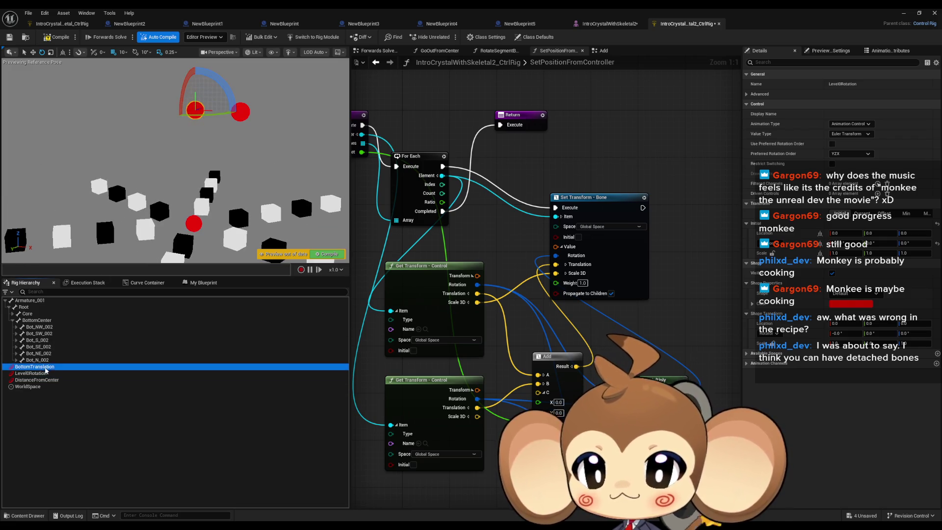
mouse_move(218, 235)
mouse_down()
mouse_move(177, 236)
mouse_move(196, 192)
mouse_move(211, 212)
mouse_move(249, 229)
mouse_move(224, 195)
mouse_up()
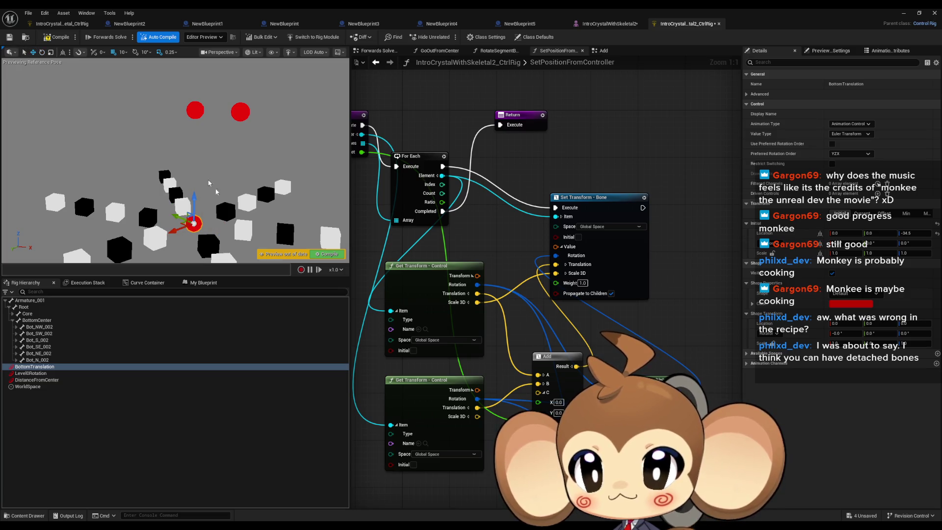
drag(194, 195, 200, 79)
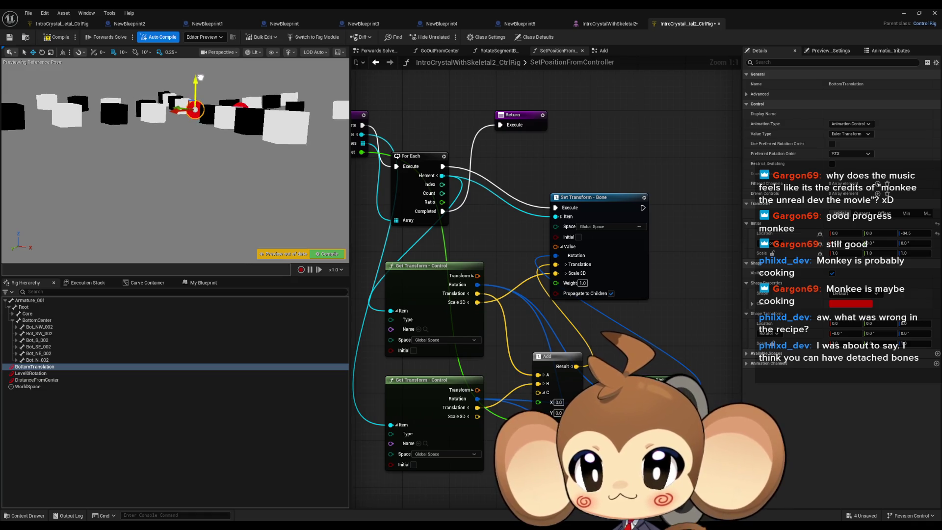
click(43, 52)
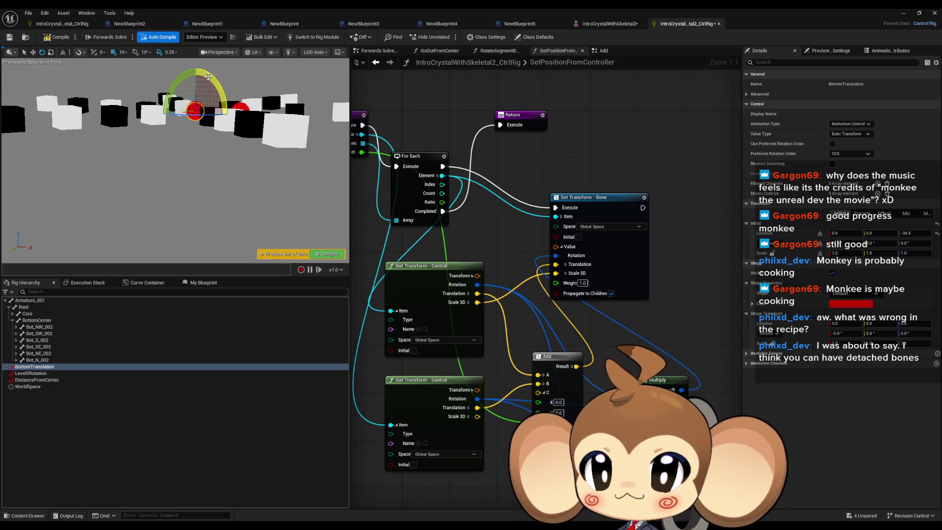
mouse_move(196, 69)
mouse_down()
mouse_move(229, 116)
mouse_move(172, 98)
mouse_move(201, 114)
mouse_up()
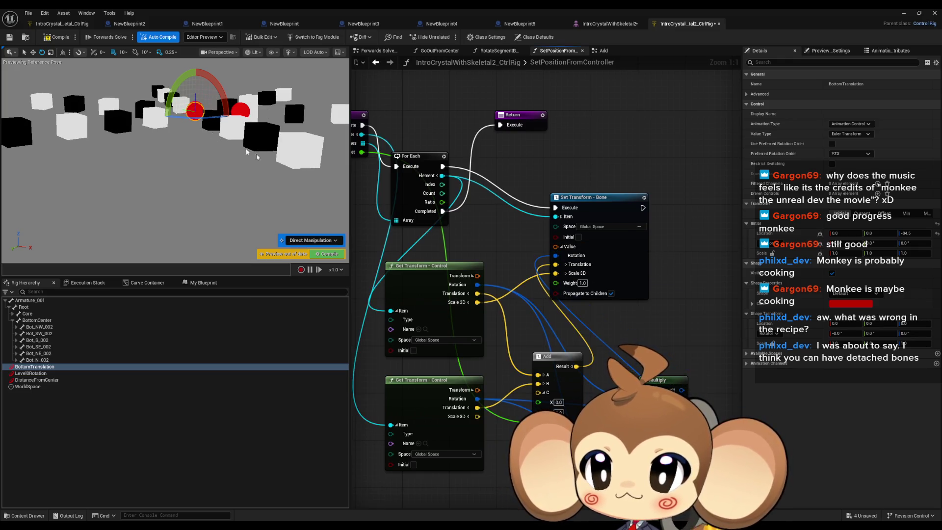
drag(181, 99, 213, 91)
drag(190, 141, 111, 71)
click(53, 38)
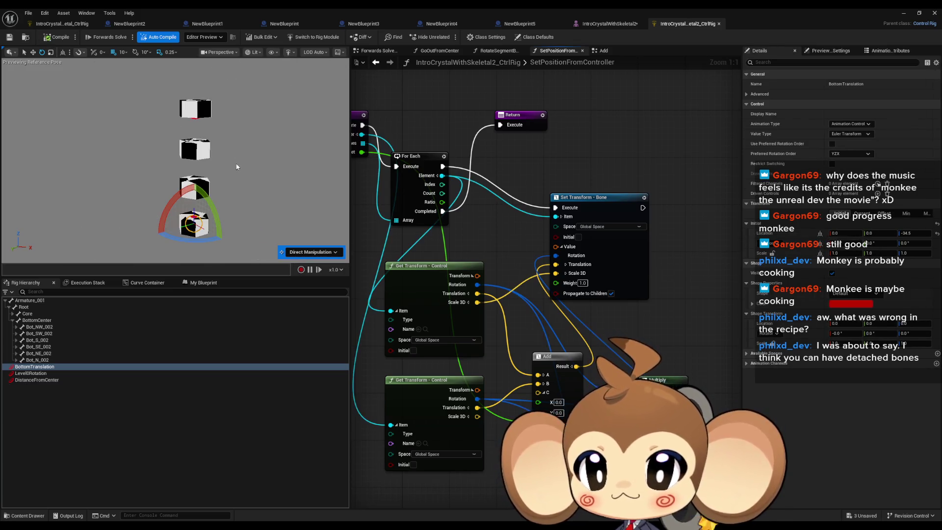
Push DistanceFromCenter outward to spread the cubes and turn Level0Rotation about -89 degrees
click(38, 380)
click(33, 52)
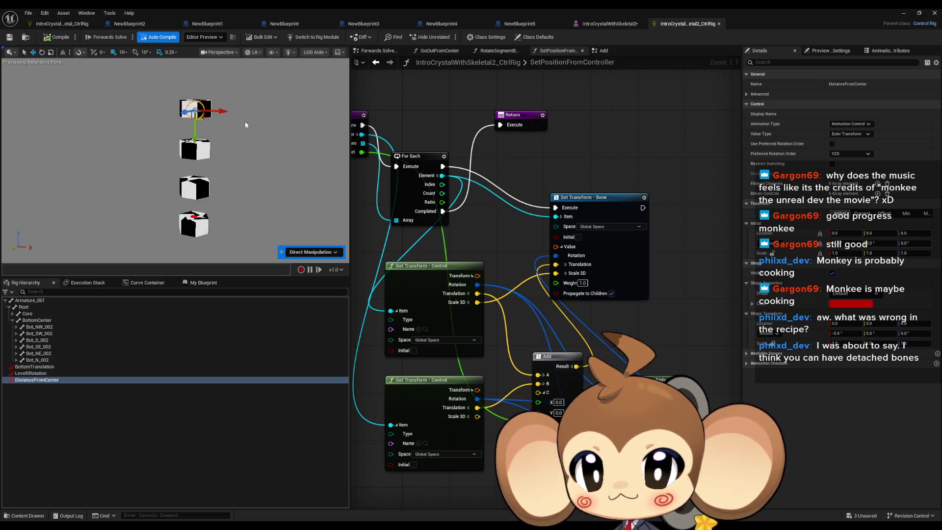
drag(219, 111, 259, 125)
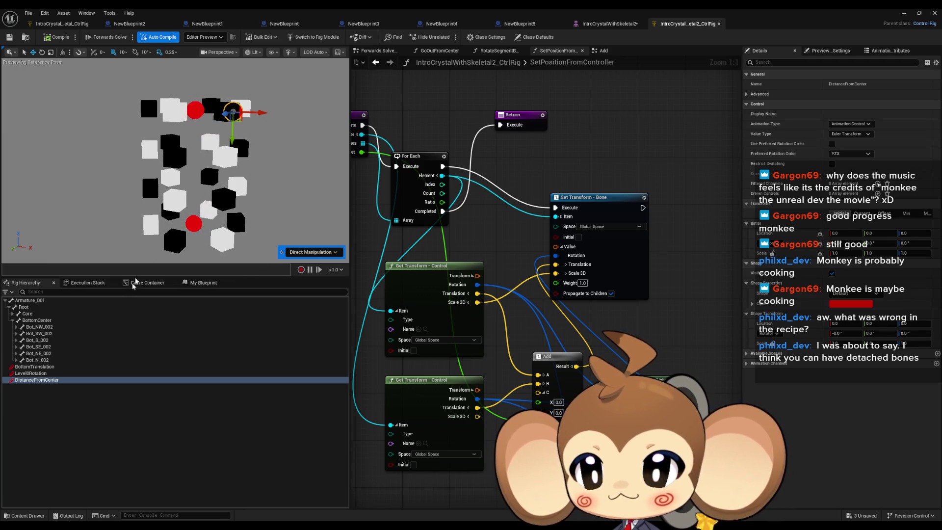
click(31, 374)
click(42, 52)
drag(186, 83, 196, 122)
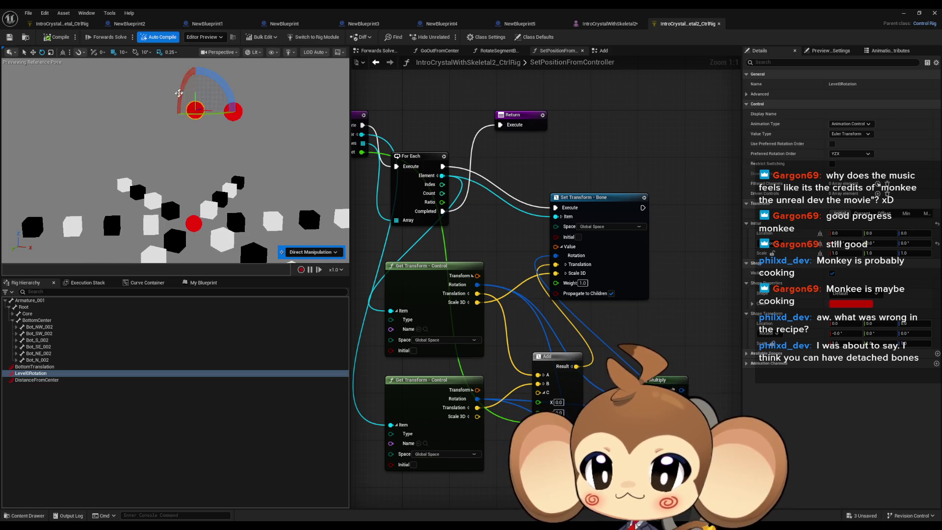
Raise BottomTranslation along Z, then recompile the rig to reset the preview
click(34, 366)
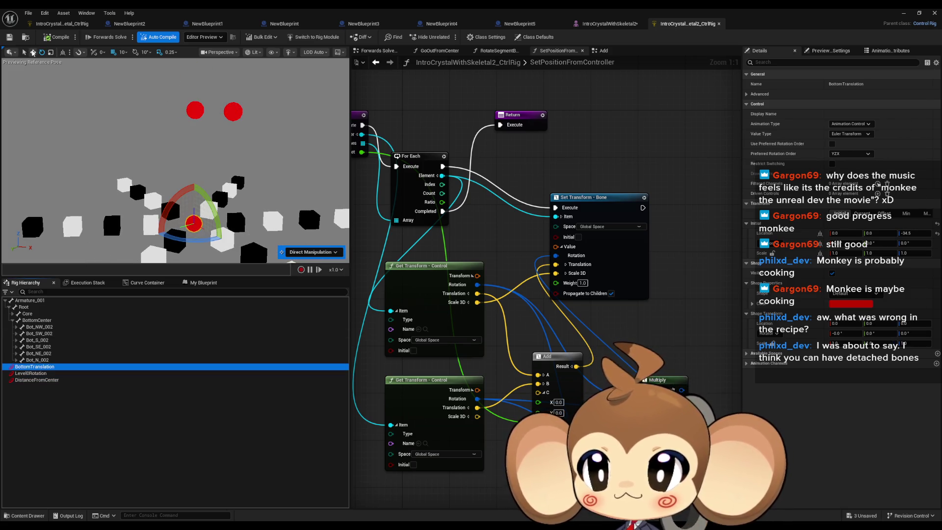
click(33, 52)
mouse_move(193, 203)
mouse_down()
mouse_move(196, 87)
mouse_move(209, 106)
mouse_move(200, 175)
mouse_move(212, 81)
mouse_move(184, 74)
mouse_move(206, 76)
mouse_move(223, 98)
mouse_move(278, 95)
mouse_move(301, 64)
mouse_move(159, 101)
mouse_move(235, 69)
mouse_move(301, 69)
mouse_move(245, 137)
mouse_move(214, 139)
mouse_move(226, 125)
mouse_move(232, 46)
mouse_up()
click(42, 52)
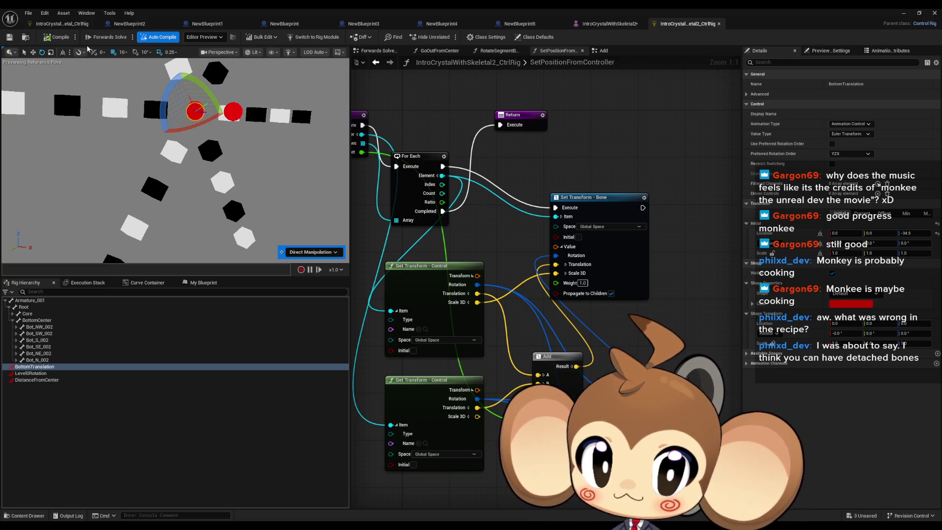
click(54, 38)
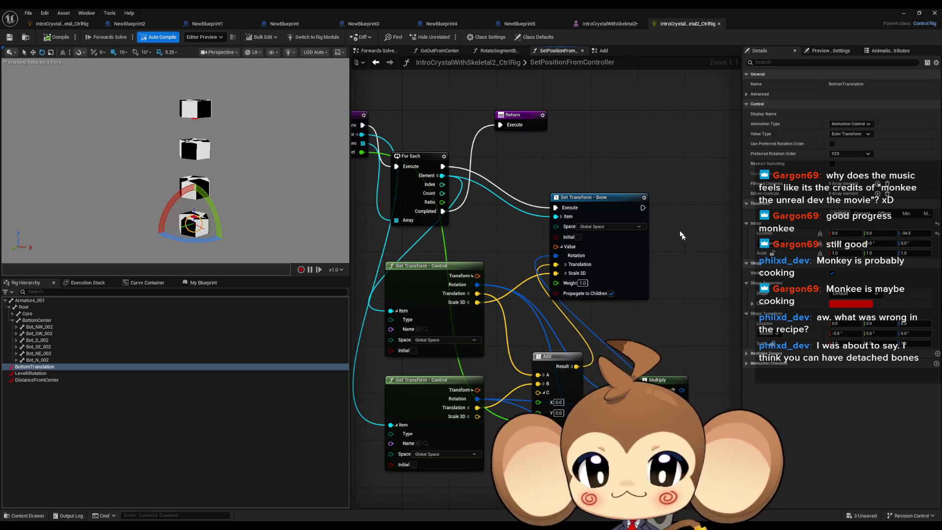
click(668, 371)
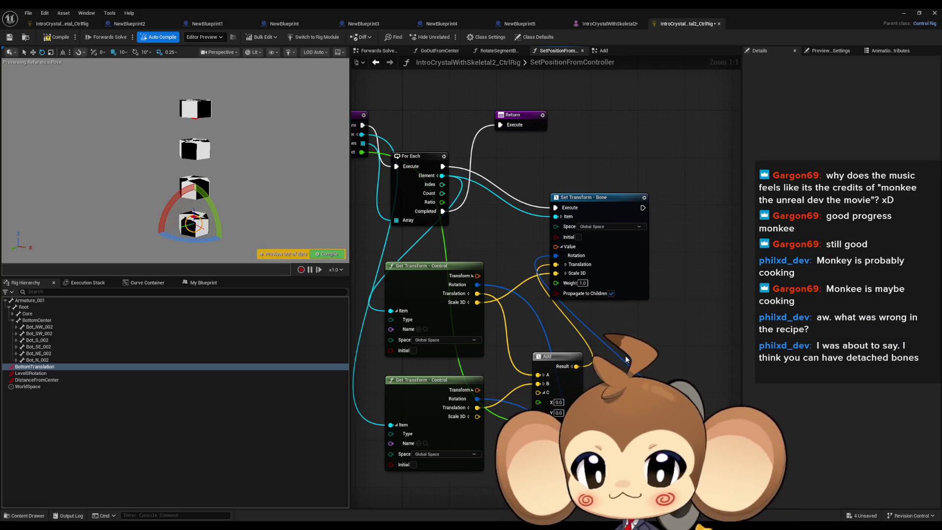
Re-center the graph and viewport, then push DistanceFromCenter outward to spread the cubes
drag(636, 348, 685, 357)
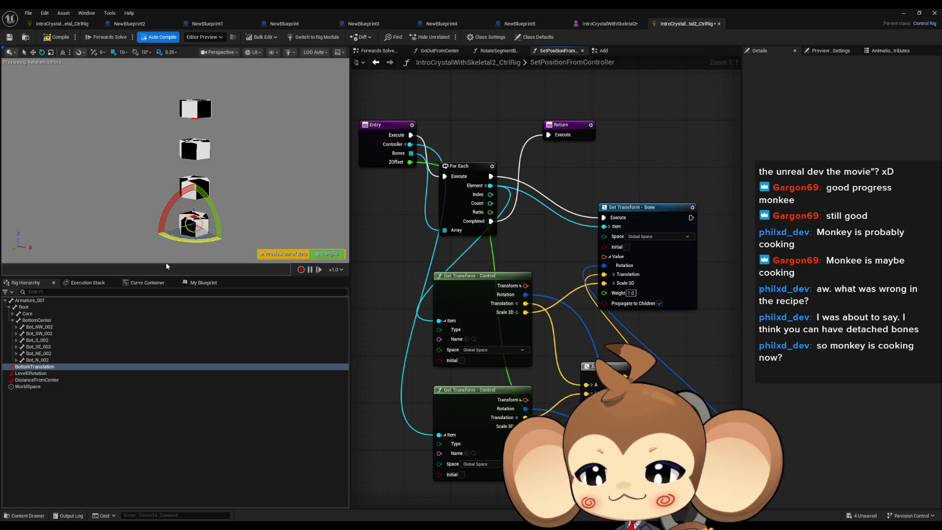
drag(222, 213, 204, 196)
drag(74, 80, 90, 109)
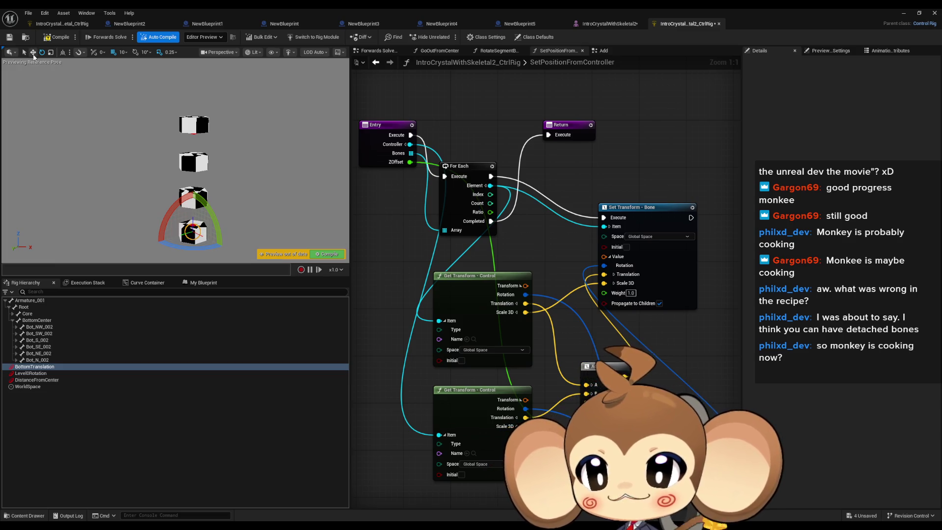
key(w)
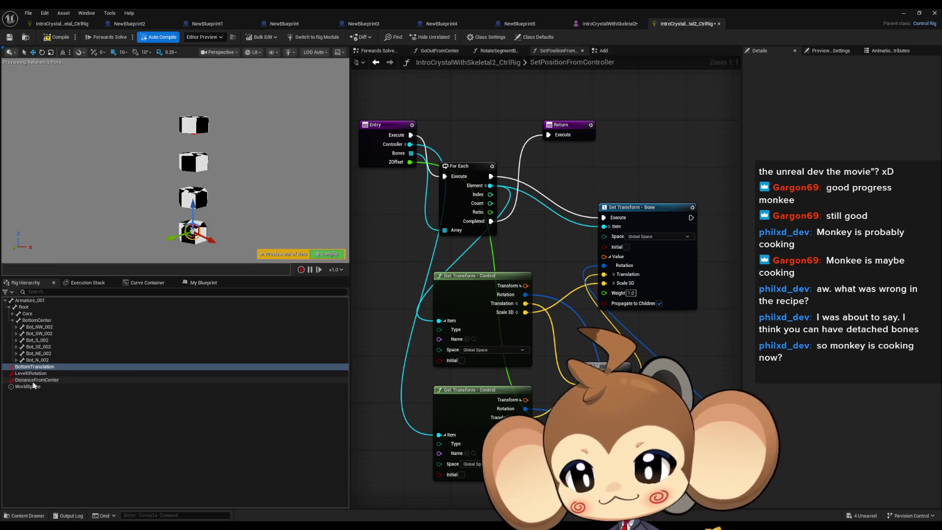
click(37, 381)
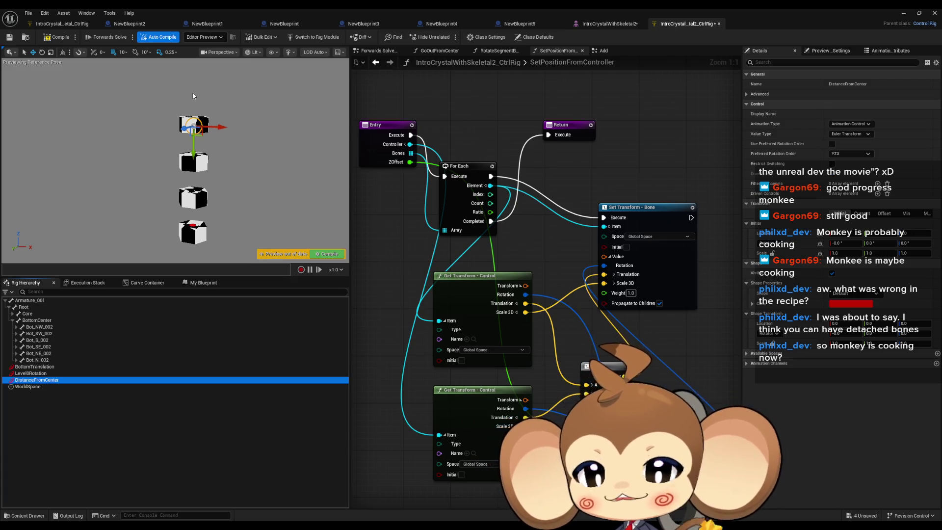
drag(219, 127, 257, 138)
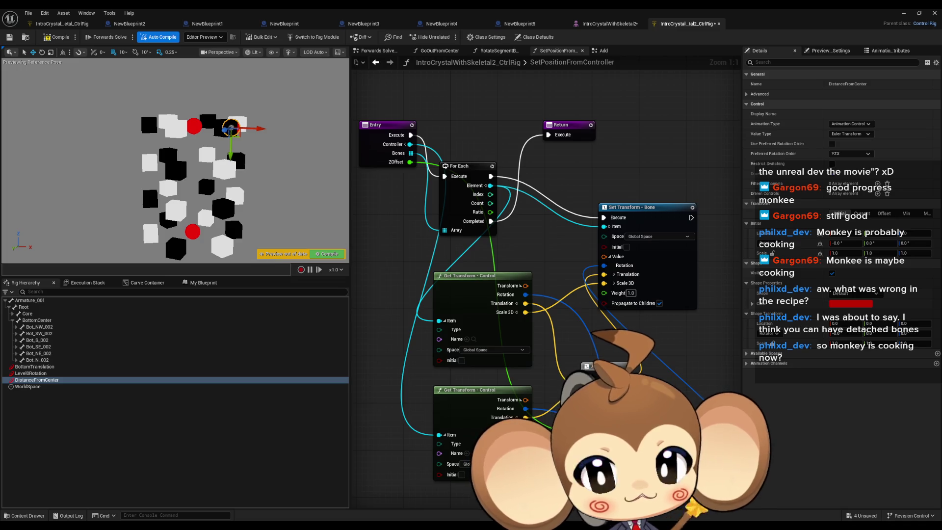
Turn Level0Rotation about 42 degrees, then raise BottomTranslation along Z and rotate it
click(46, 373)
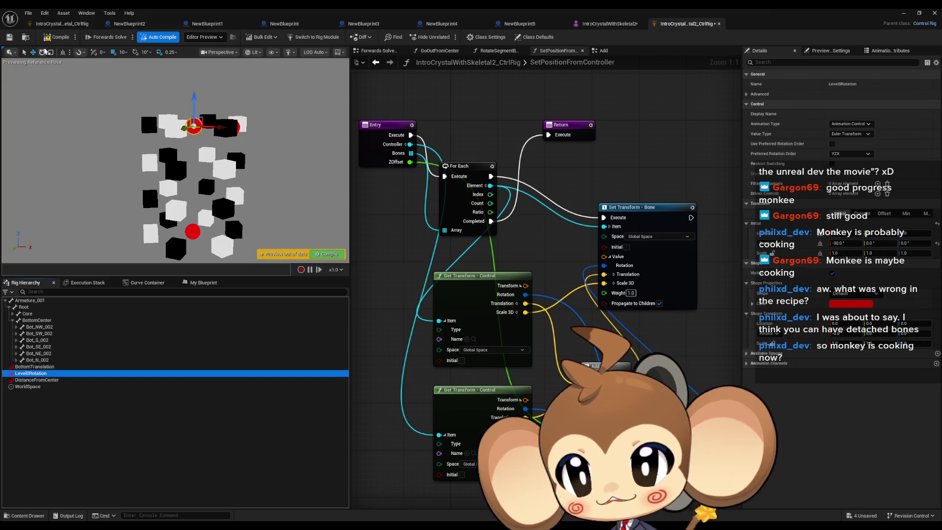
click(42, 52)
mouse_move(192, 92)
mouse_down()
mouse_move(202, 92)
mouse_move(202, 124)
mouse_up()
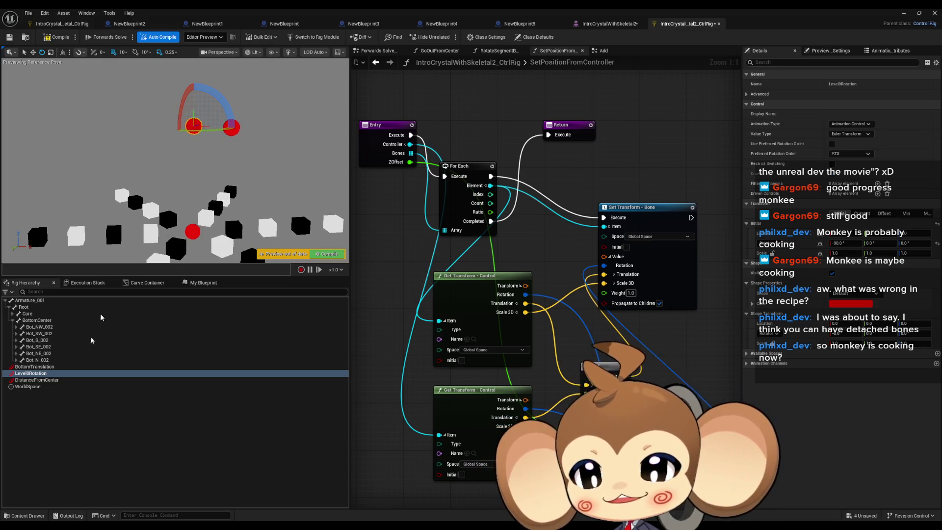
click(34, 366)
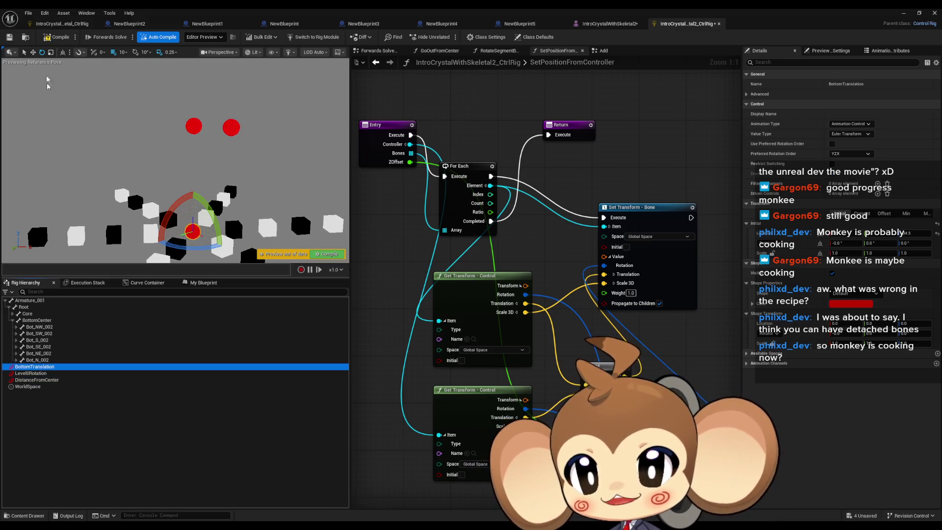
click(33, 52)
mouse_move(192, 206)
mouse_down()
mouse_move(193, 102)
mouse_move(222, 132)
mouse_move(195, 170)
mouse_up()
click(42, 52)
mouse_move(199, 91)
mouse_down()
mouse_move(191, 168)
mouse_move(158, 151)
mouse_up()
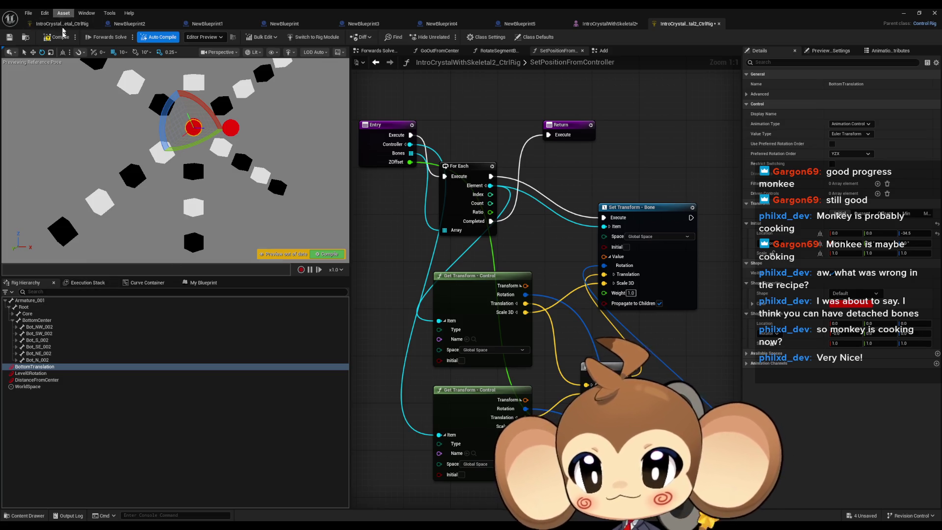
Recompile the rig so the preview returns to four cubes stacked in the rest pose
click(59, 38)
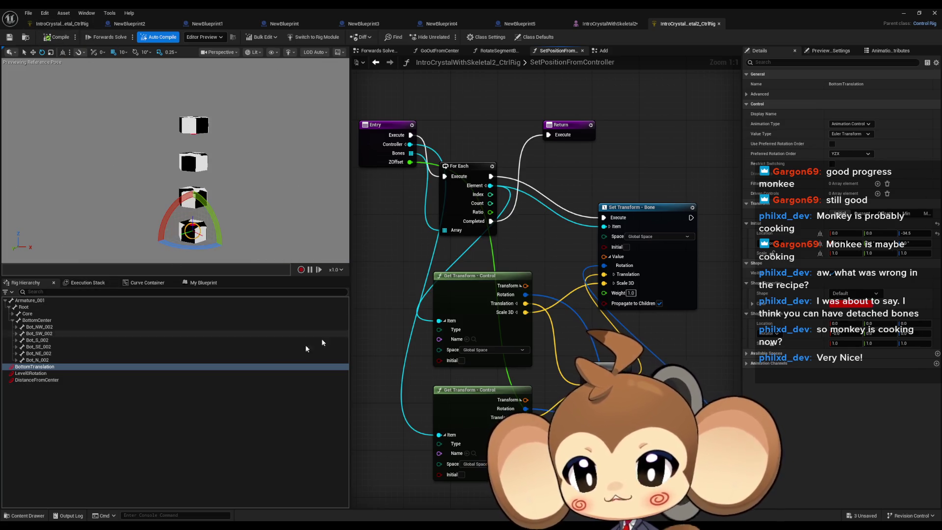
click(50, 413)
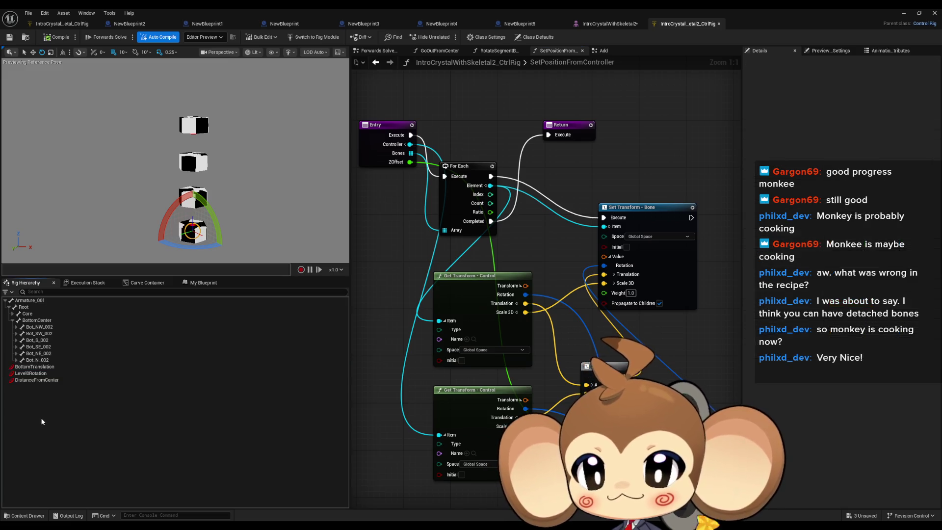
right_click(29, 308)
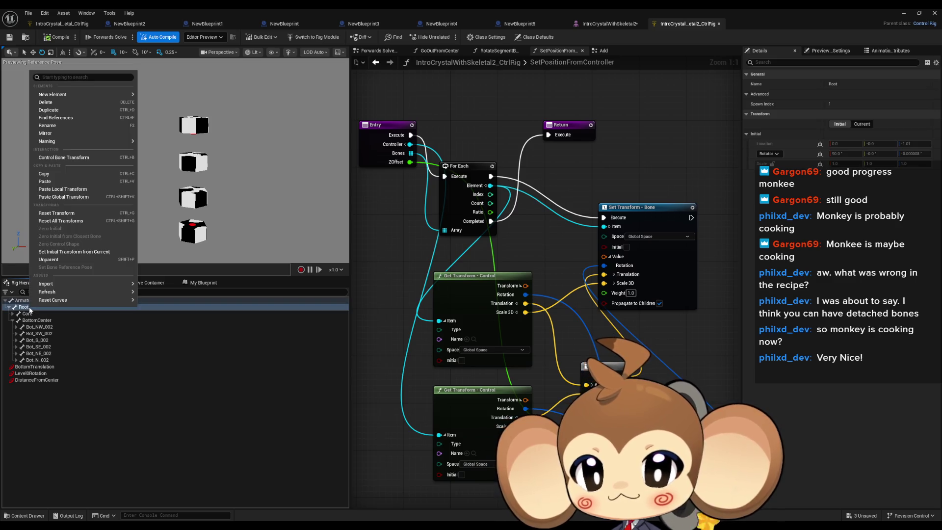
mouse_move(98, 94)
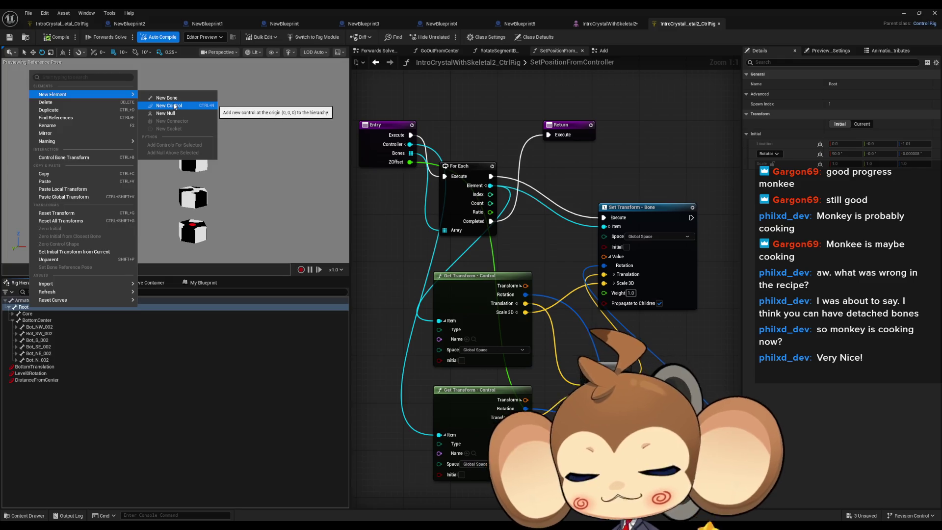
click(184, 406)
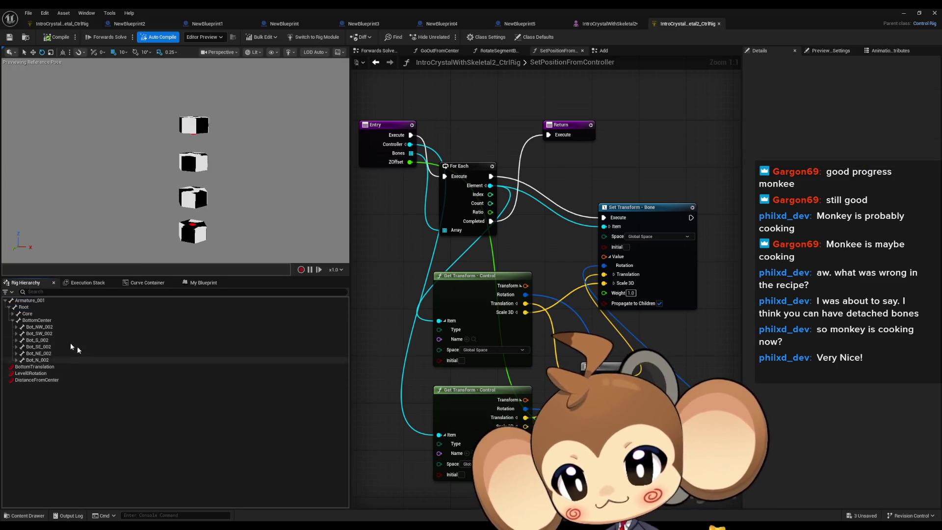
Compare the transforms of CBot_NW, CTop_NW_001, Top_NW, CTop_NW and Bot_NW_002
click(16, 326)
click(20, 334)
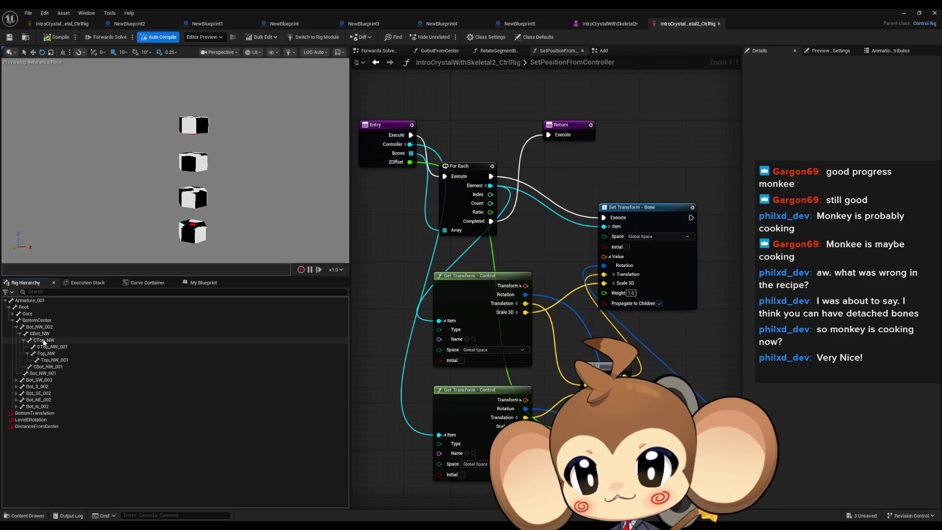
click(42, 334)
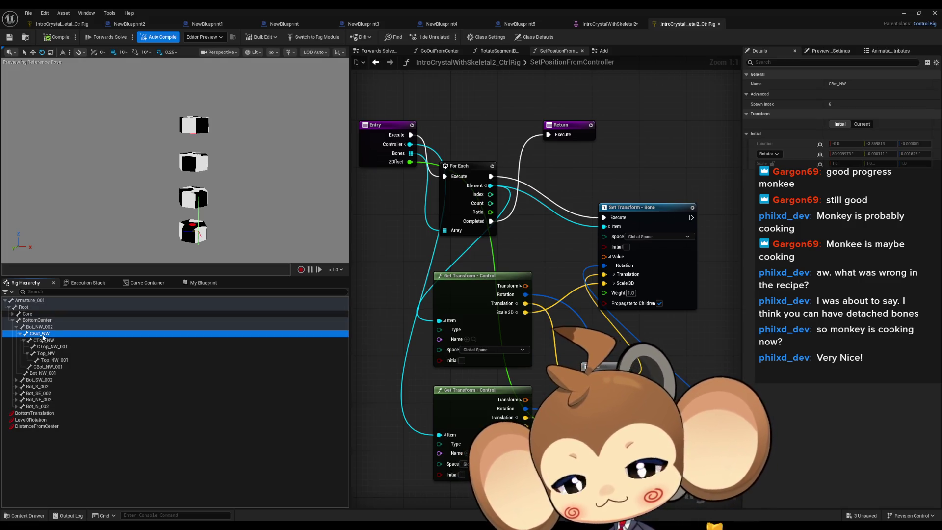
click(46, 342)
click(44, 348)
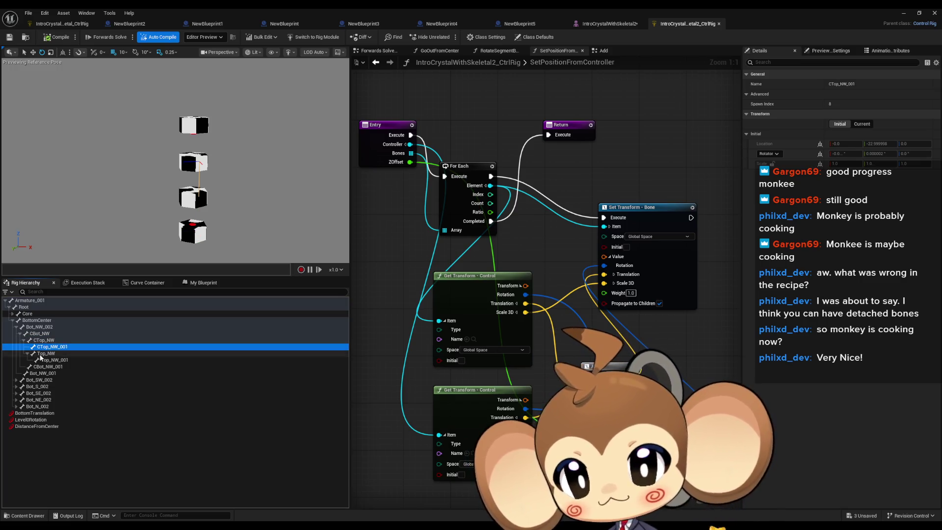
click(50, 353)
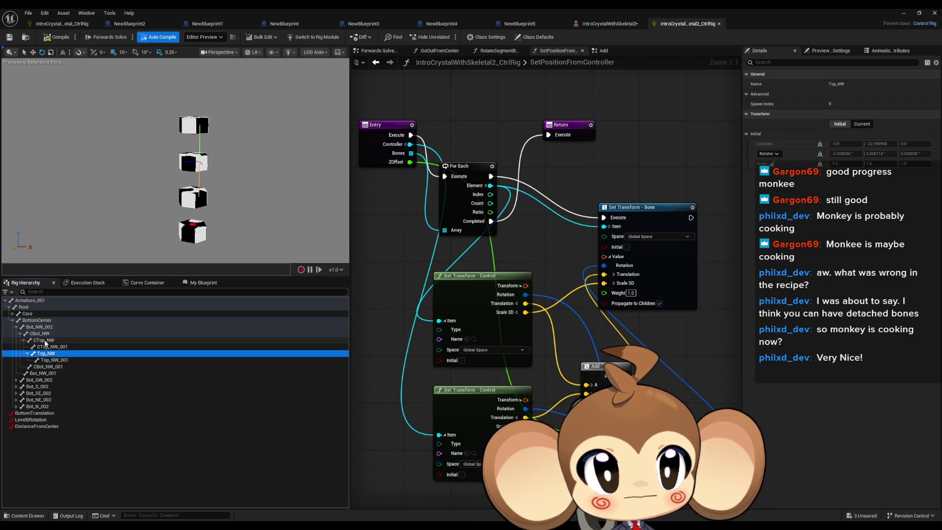
click(45, 341)
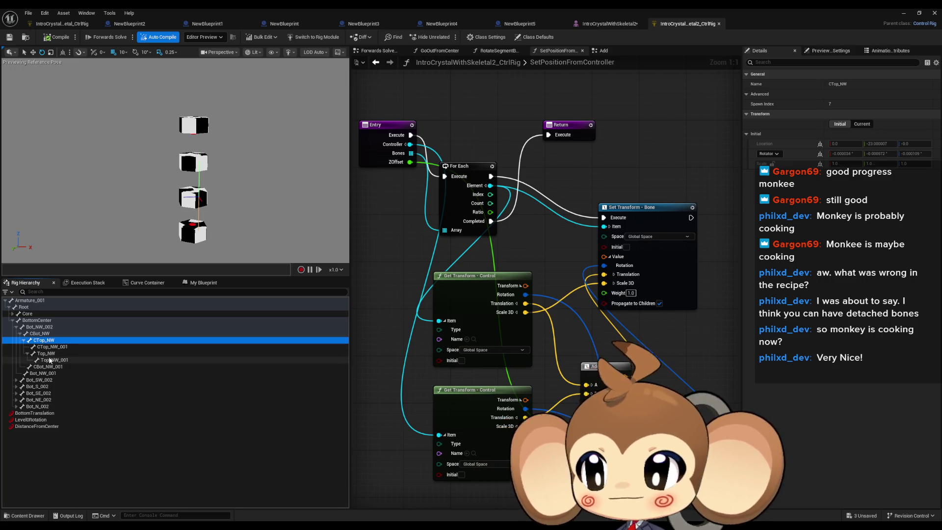
click(48, 354)
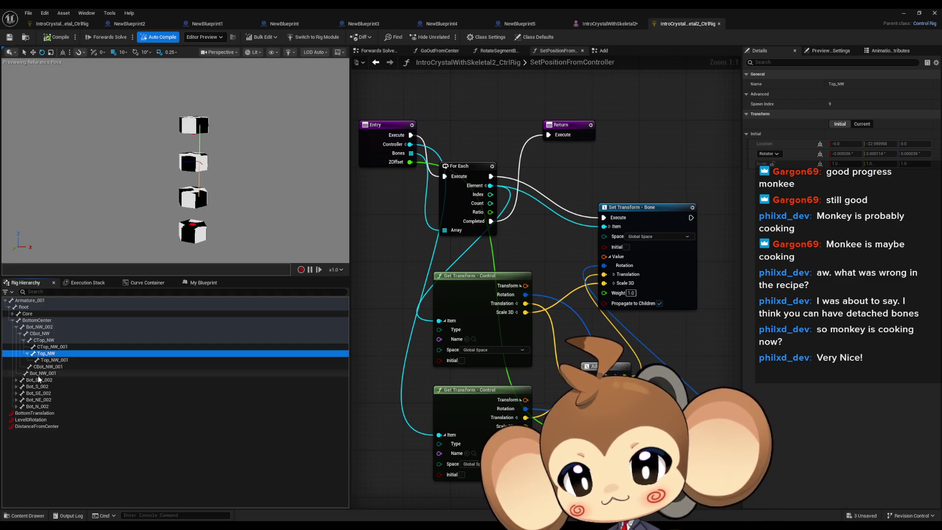
click(43, 341)
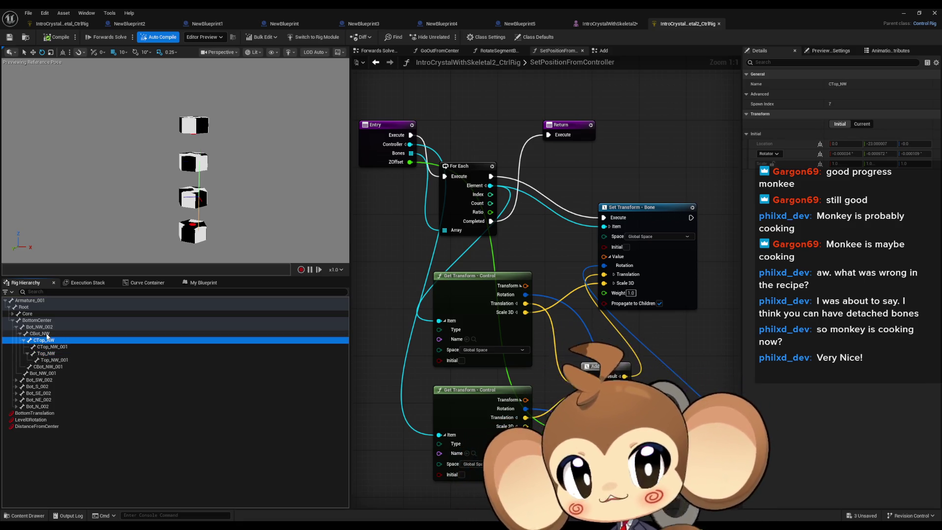
click(47, 335)
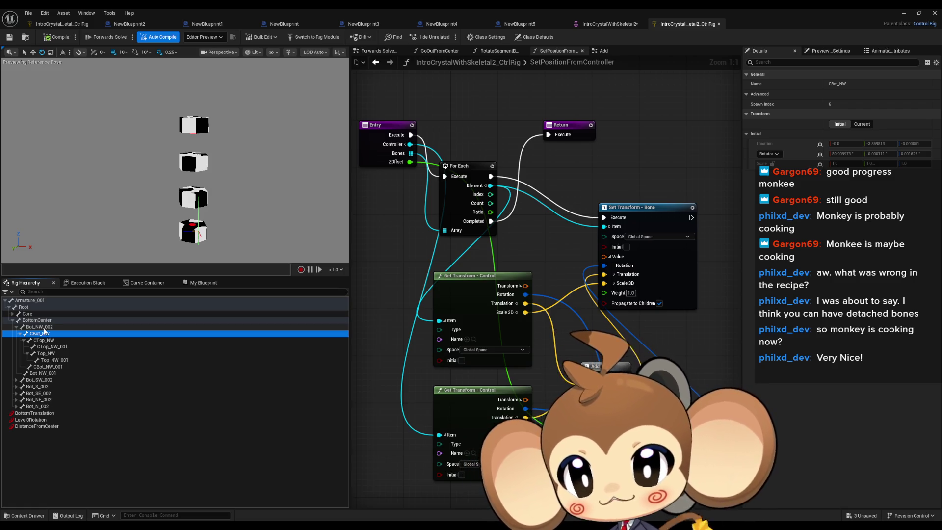
click(57, 328)
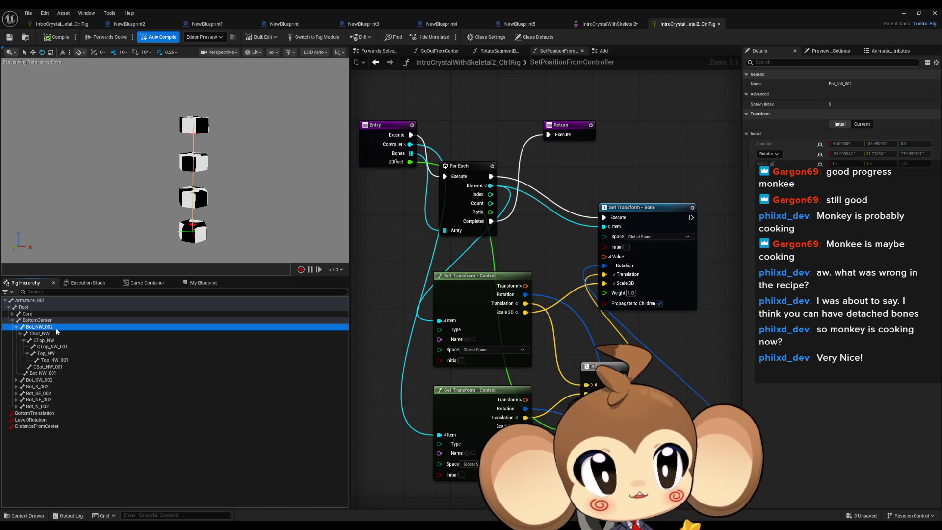
Check the spawn indices of Top_NW_001, Top_NW, CTop_NW_001 and CTop_NW
click(50, 361)
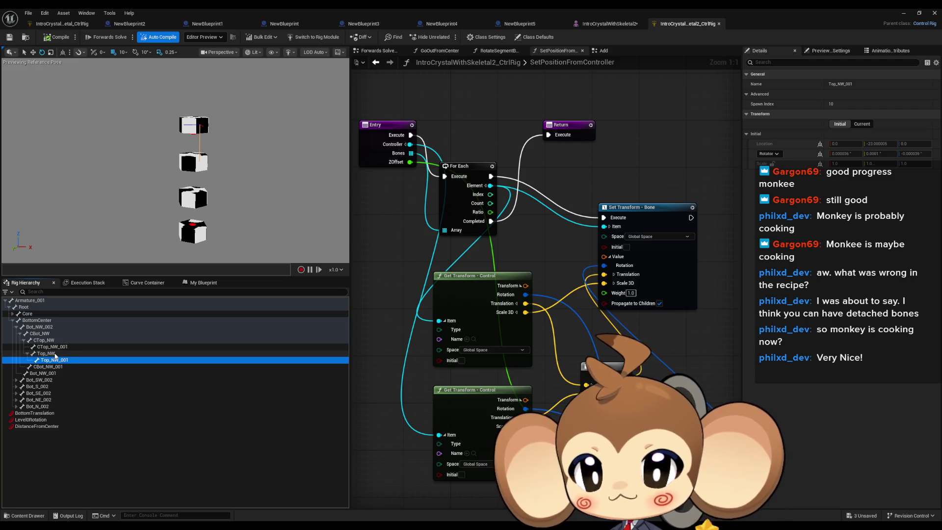
click(63, 356)
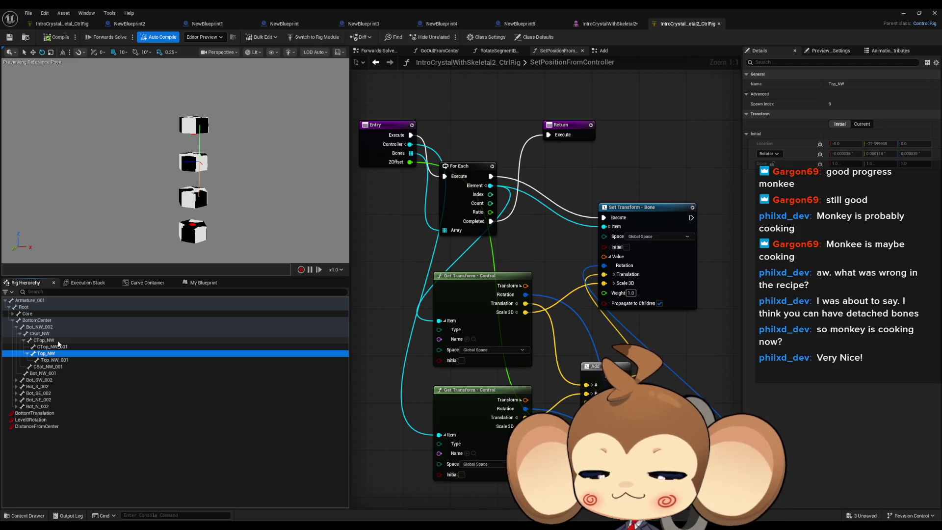
click(63, 359)
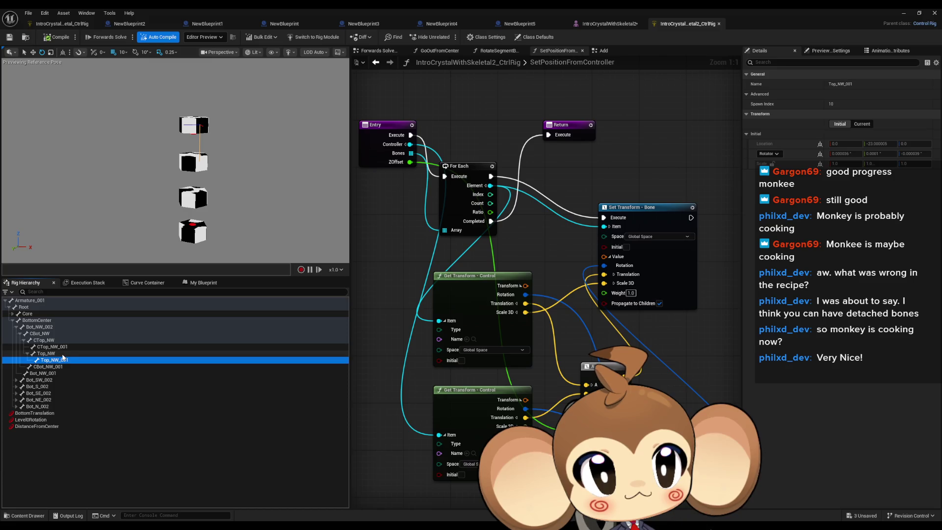
click(60, 353)
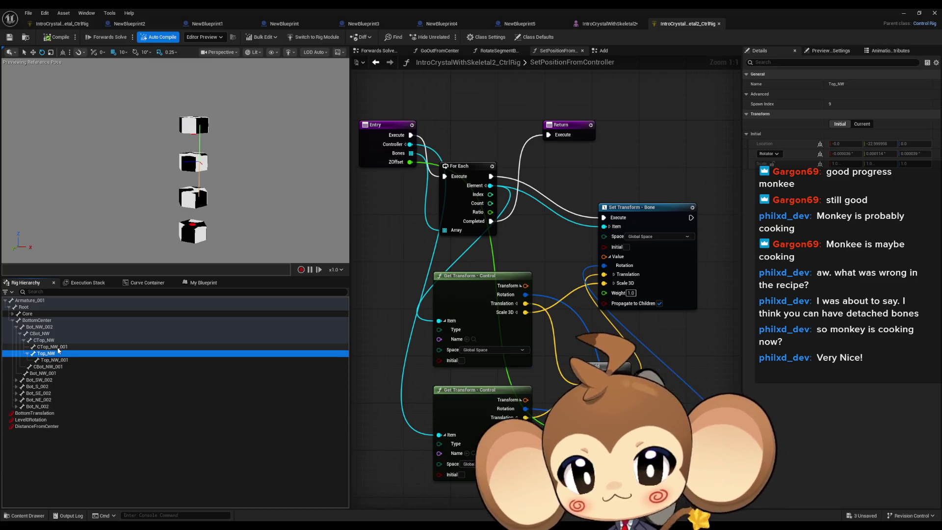
click(58, 348)
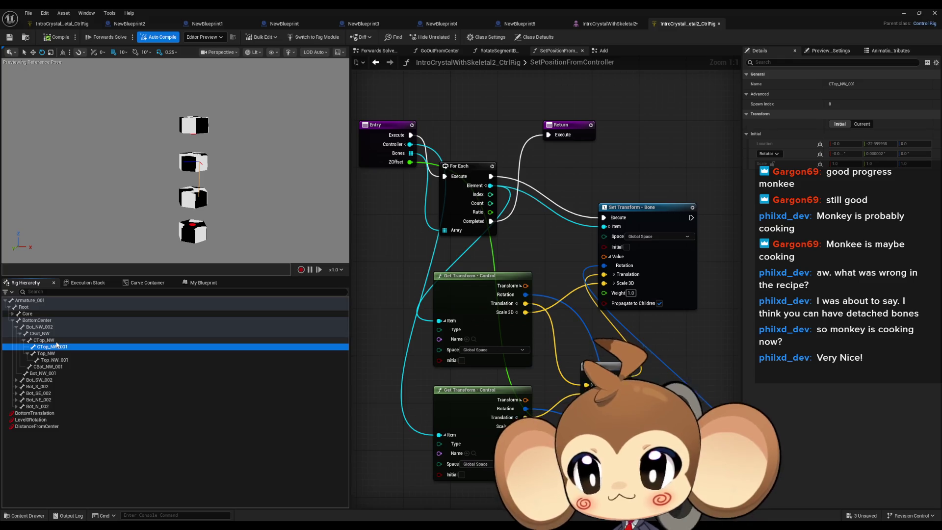
click(57, 341)
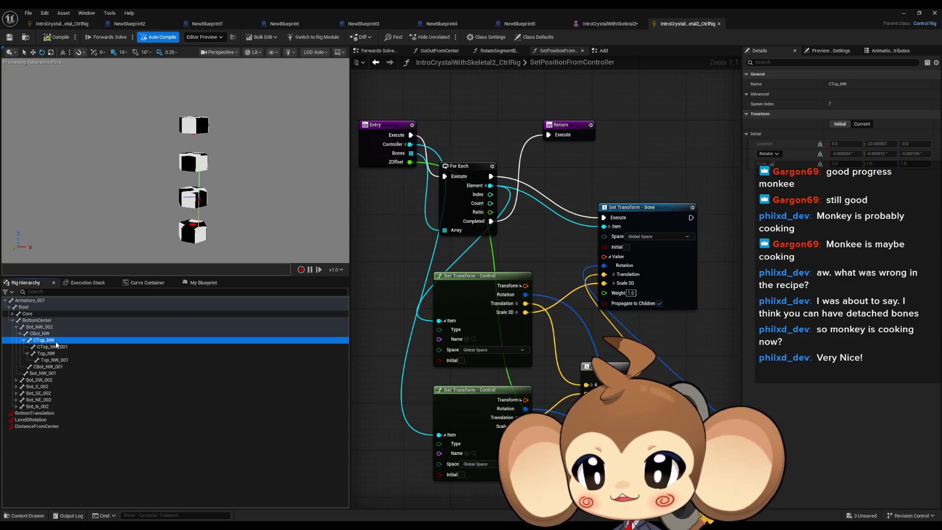
Collapse the BottomCenter branch and save the Control Rig asset
click(12, 320)
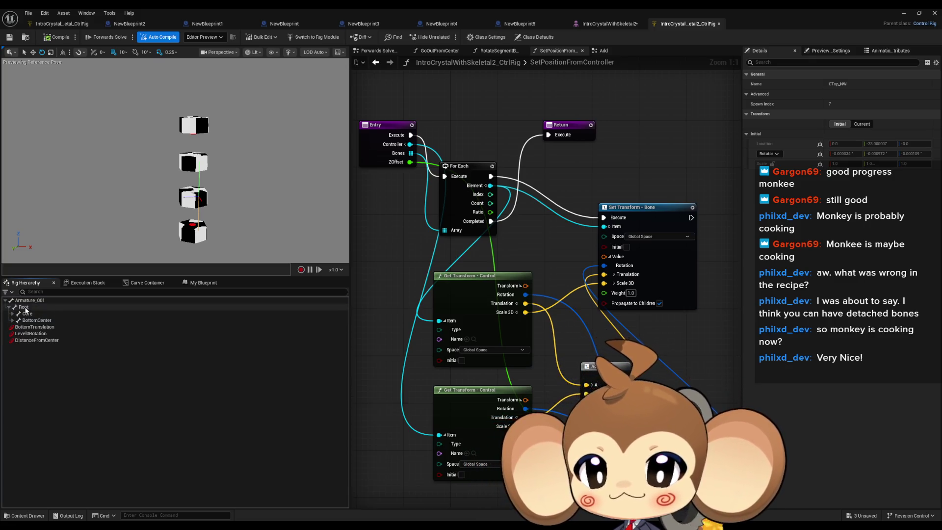
right_click(25, 309)
mouse_move(101, 93)
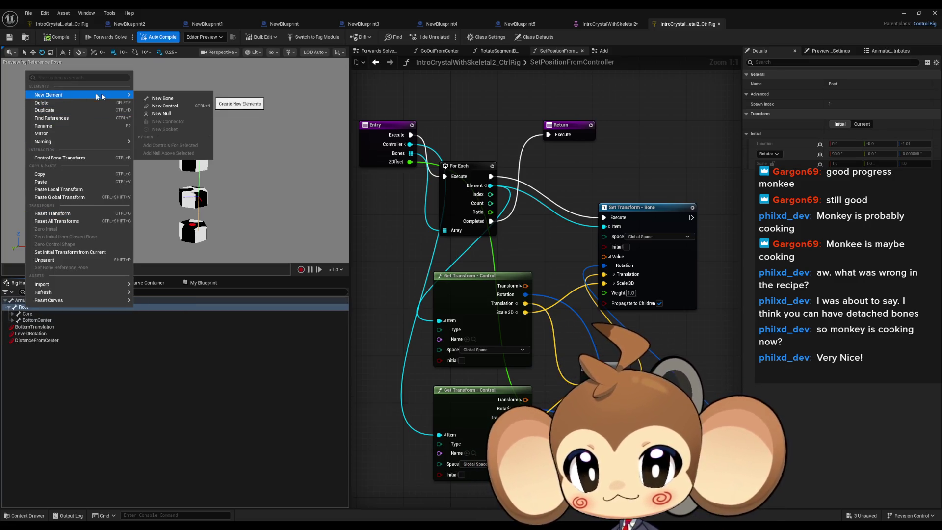
key(ctrl+s)
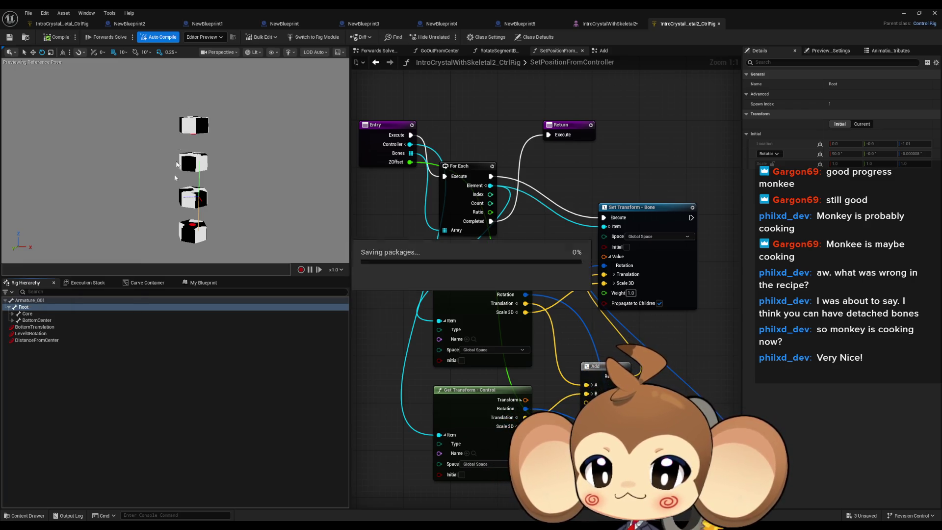
Add a new control under Root named BoneBetweenDistance
click(28, 347)
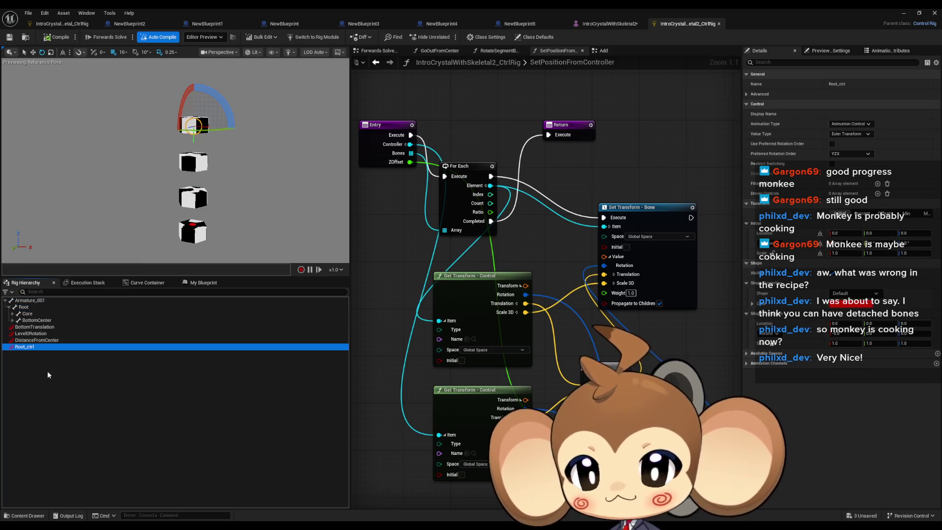
key(F2)
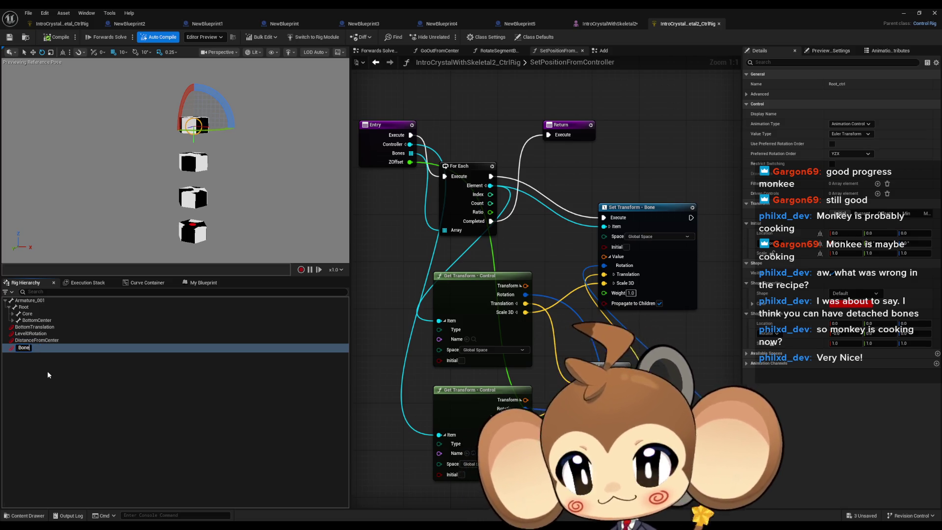
text(Bone)
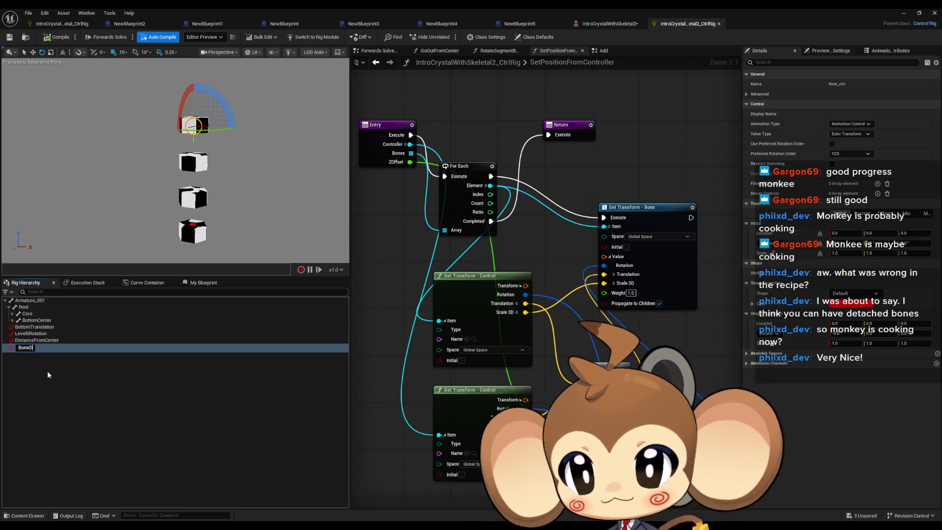
text(Between)
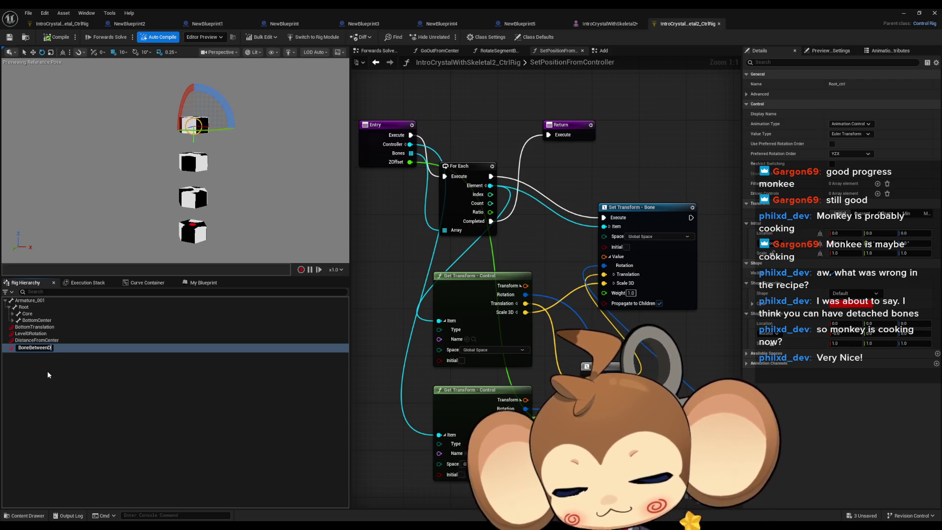
text(Distance)
key(Return)
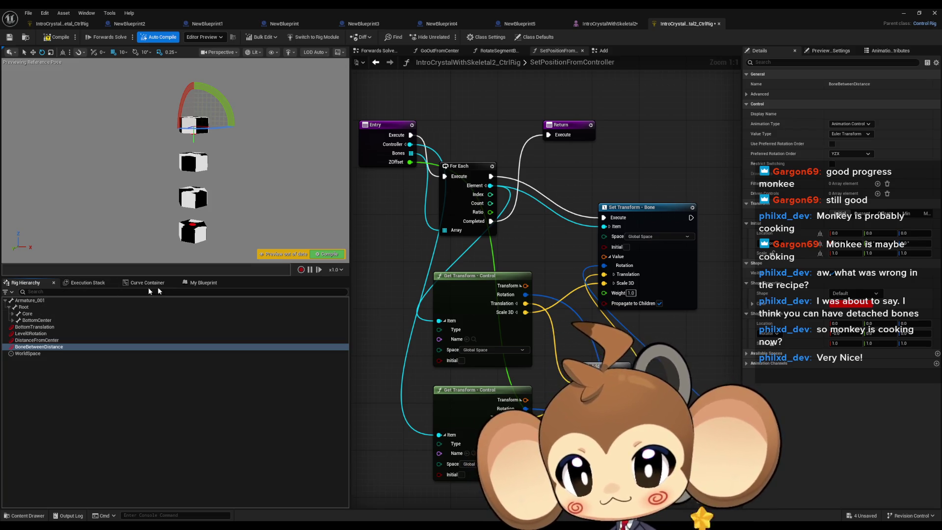
click(187, 284)
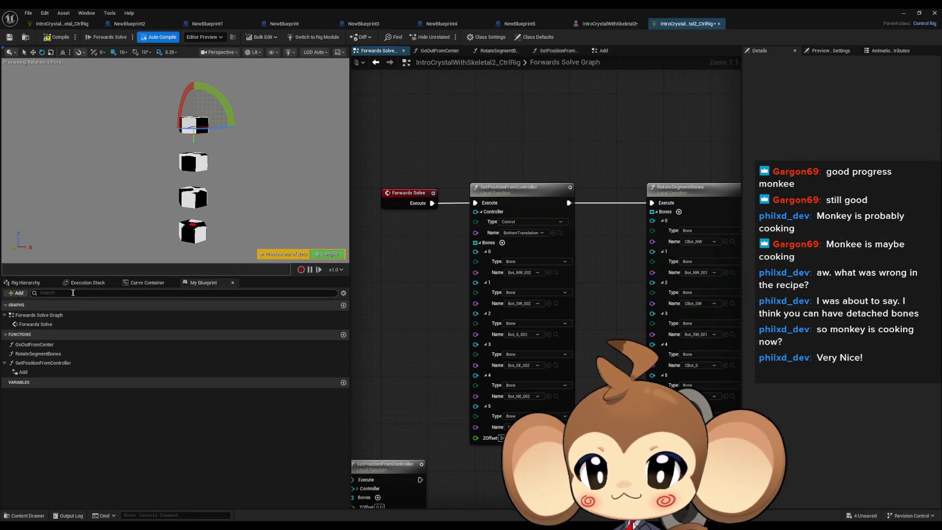
Delete the unconnected SetPositionFromController node from the Forwards Solve graph
click(36, 284)
scroll(511, 331, down, 3)
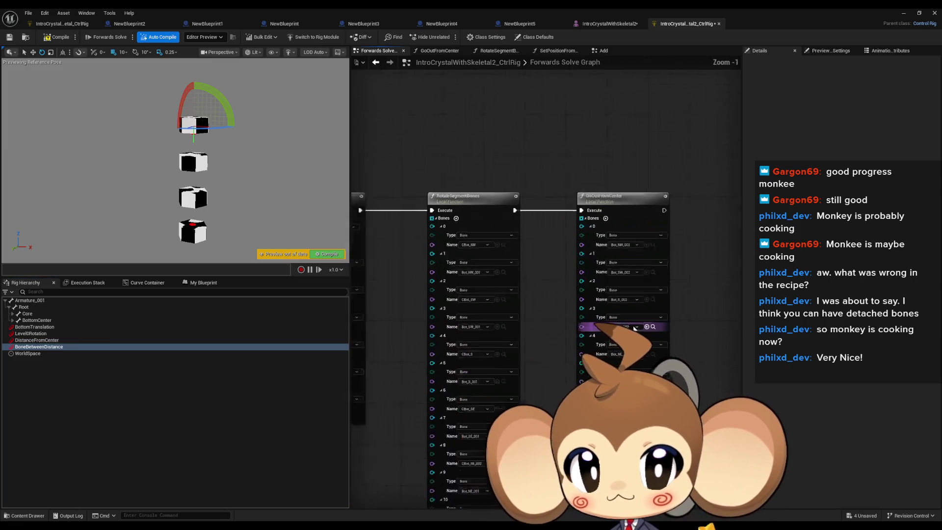
click(466, 363)
key(Delete)
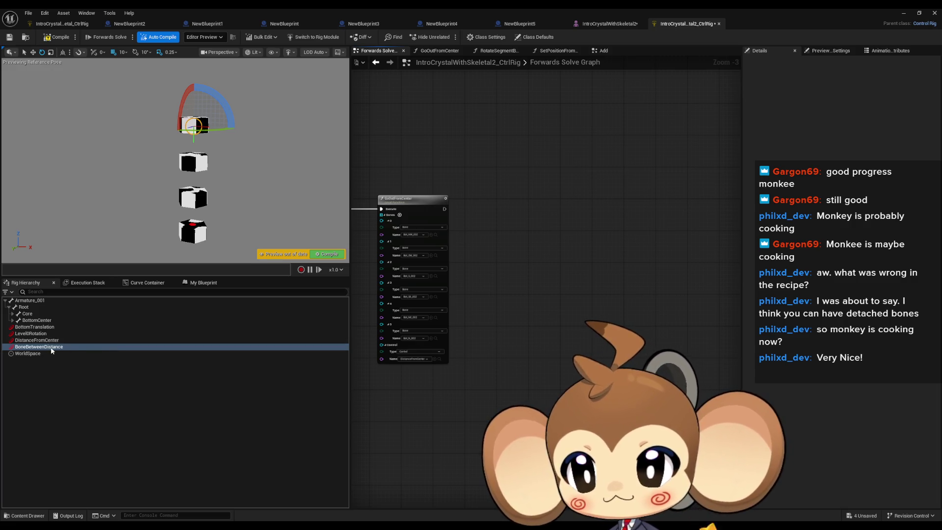
Add a Get Transform node for BoneBetweenDistance with its Transform output split, placed slightly left
drag(51, 351, 481, 403)
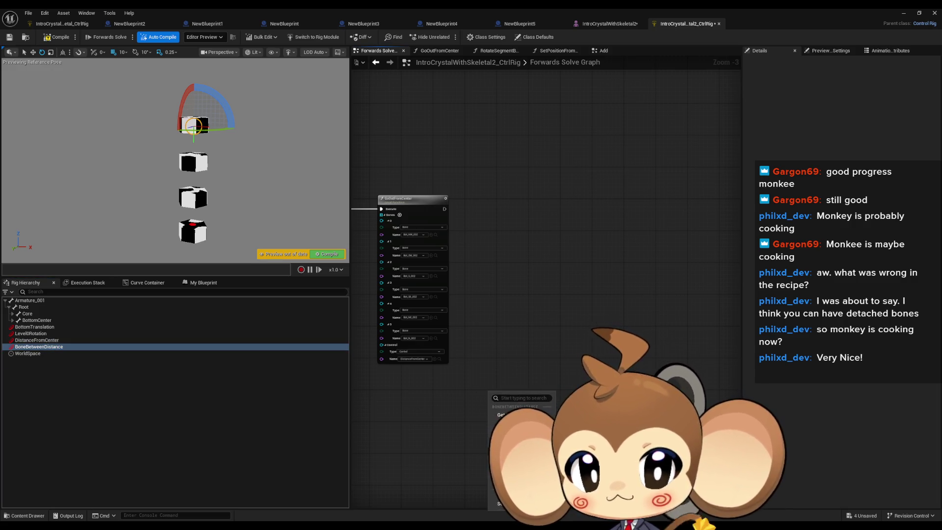
click(496, 410)
scroll(491, 397, up, 3)
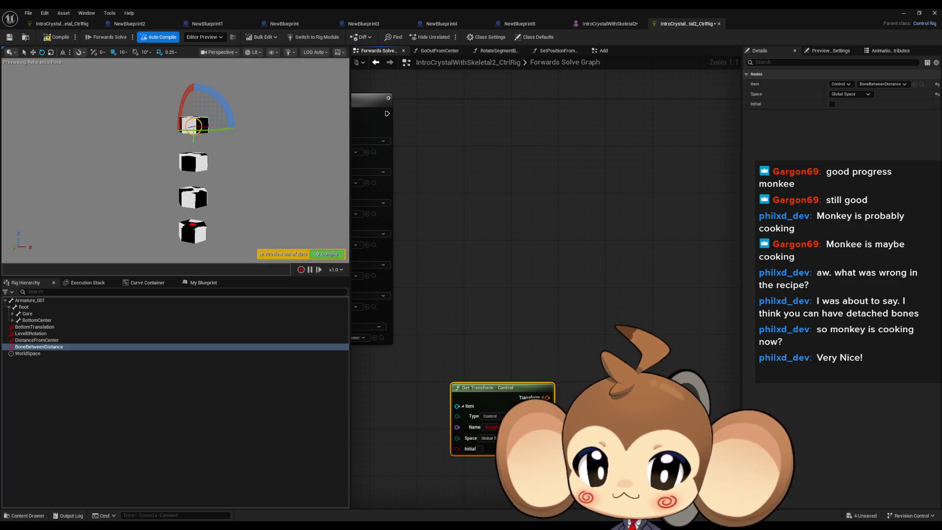
click(403, 196)
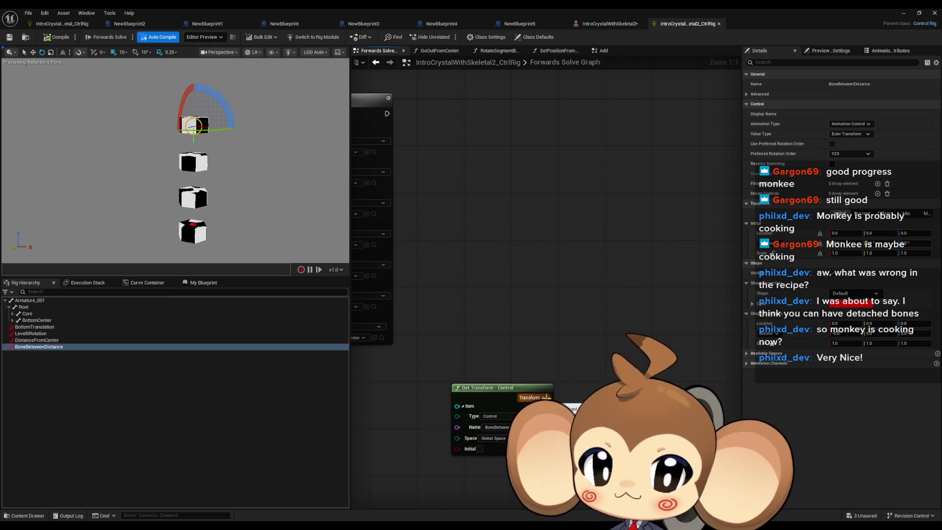
click(546, 397)
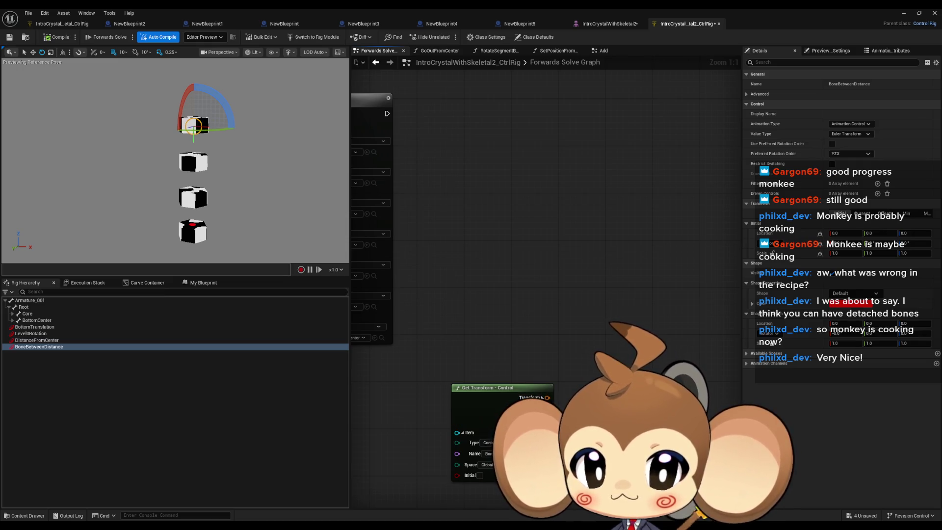
drag(551, 389, 510, 388)
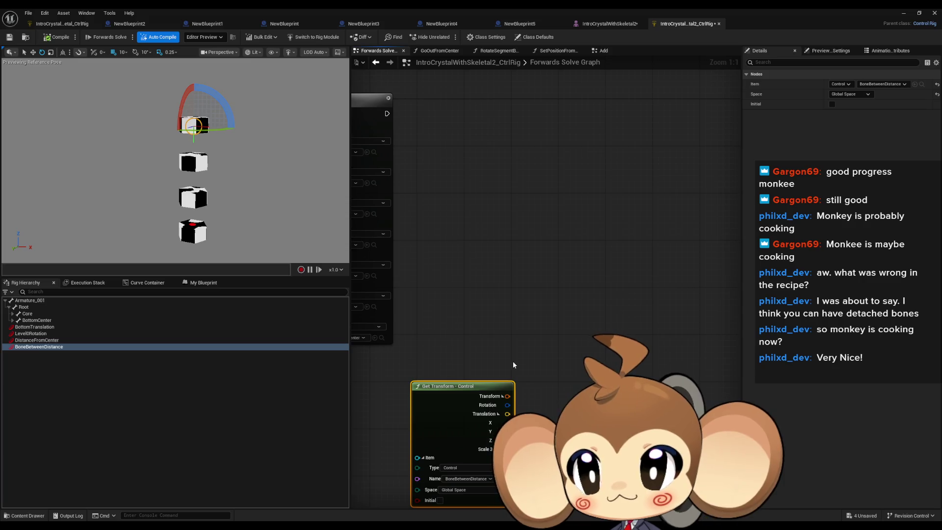
Expand BottomCenter again and inspect Bot_NW_002, CBot_NW, CTop_NW, Top_NW and Top_NW_001
click(13, 320)
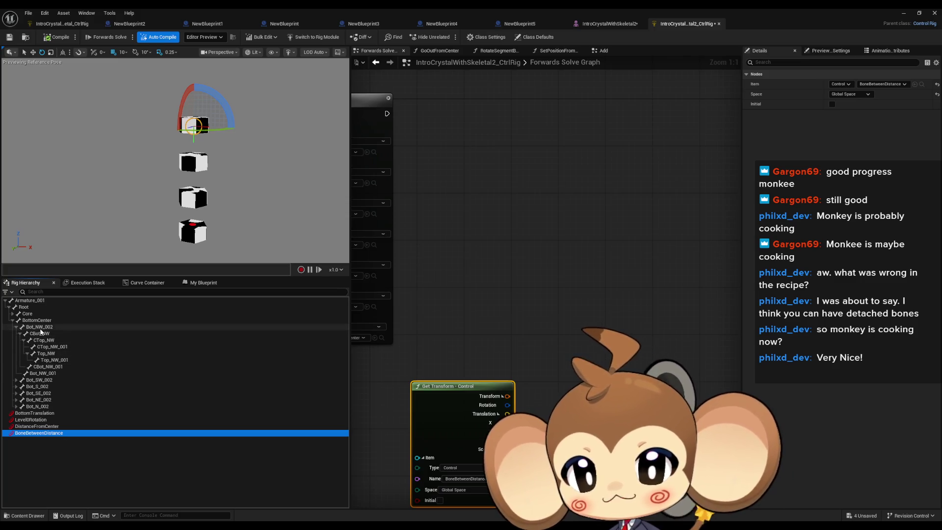
click(40, 327)
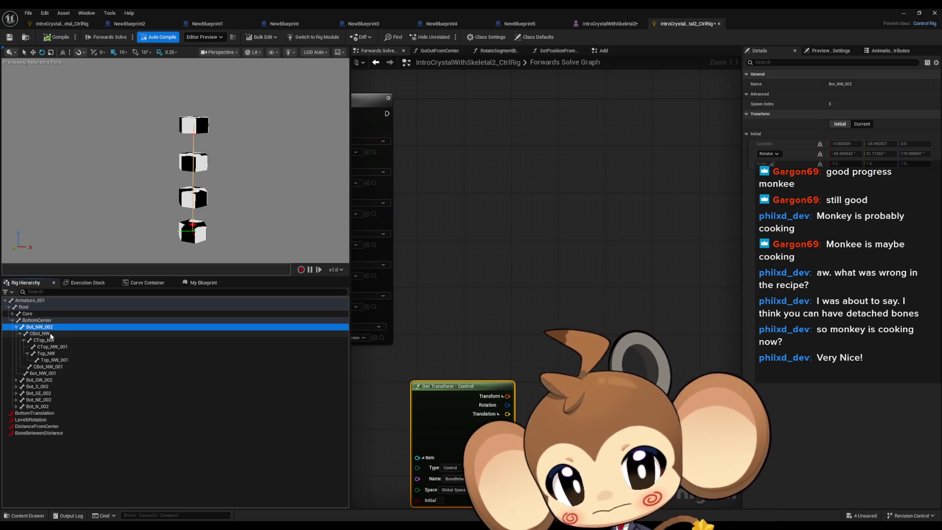
click(51, 336)
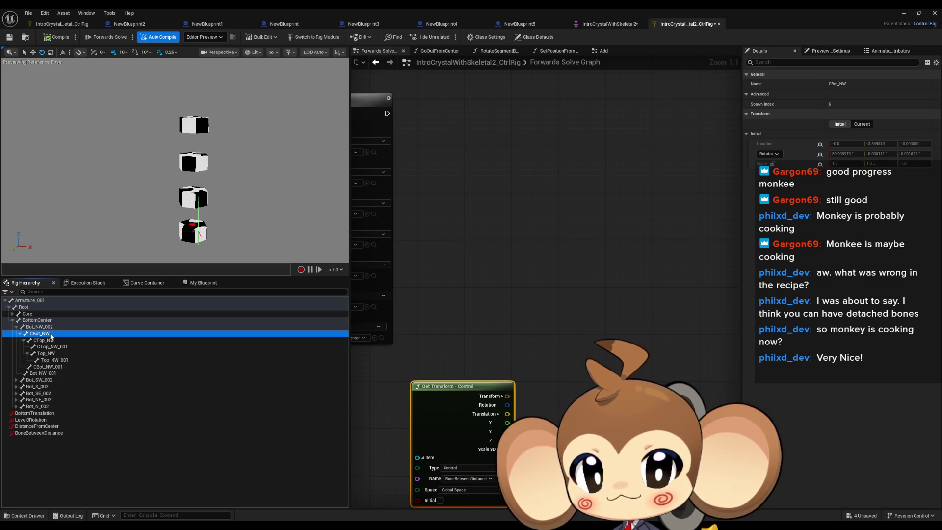
click(50, 342)
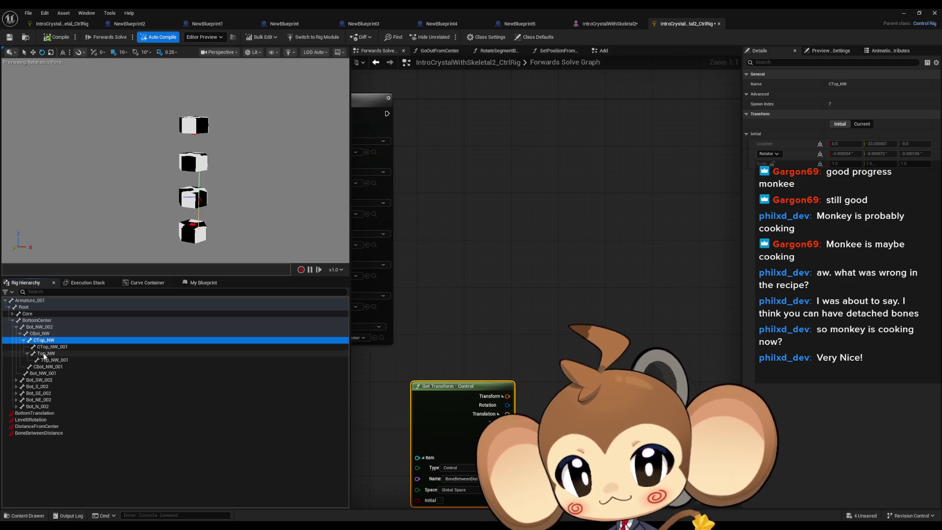
click(44, 355)
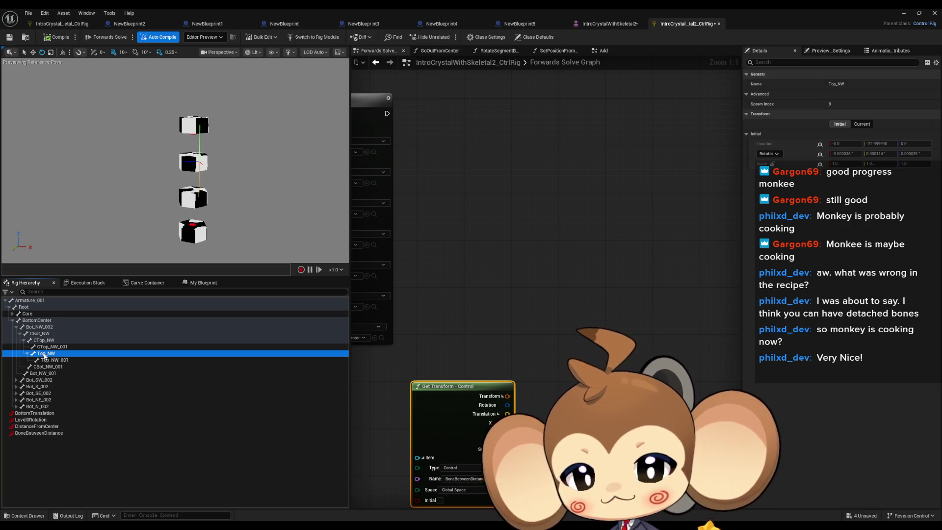
click(47, 360)
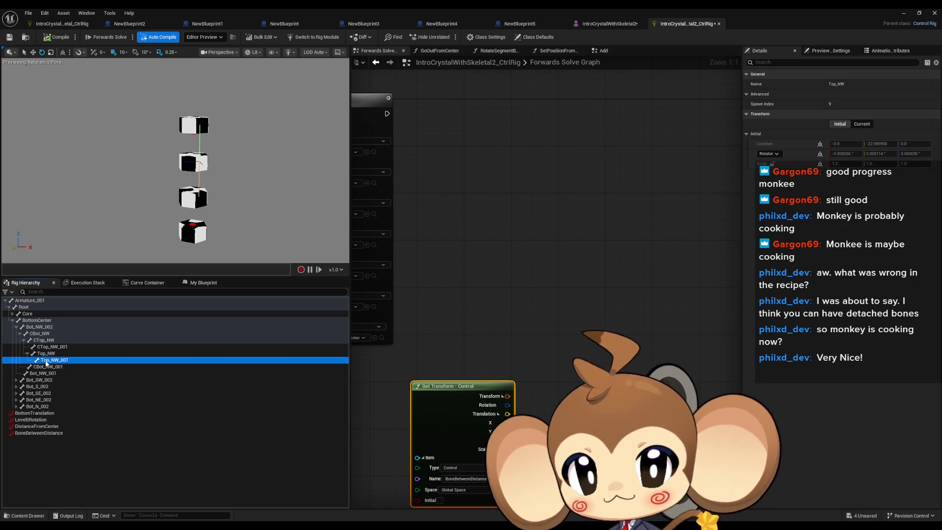
Recheck CBot_NW, then add a Set Transform - Bone node for CTop_NW
click(37, 334)
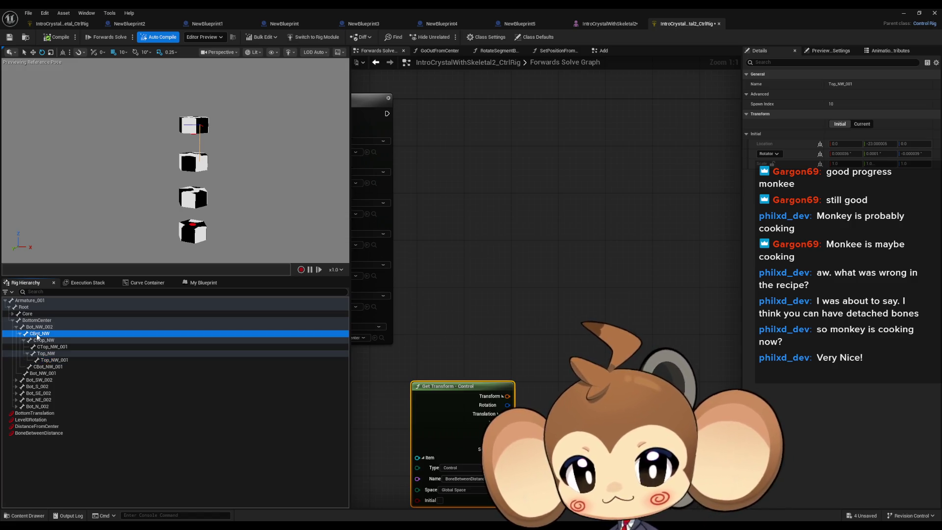
mouse_move(43, 340)
mouse_down()
mouse_move(389, 325)
mouse_move(607, 224)
mouse_move(677, 210)
mouse_up()
click(622, 249)
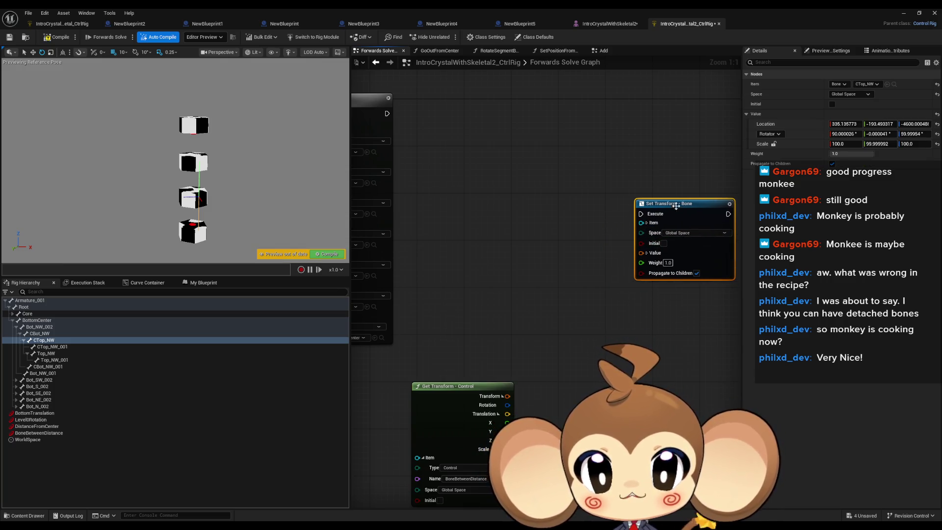
Add a Get Transform - Bone node for CTop_NW and split the Value and Translation pins
mouse_move(43, 340)
mouse_down()
mouse_move(485, 232)
mouse_move(451, 250)
mouse_up()
click(510, 252)
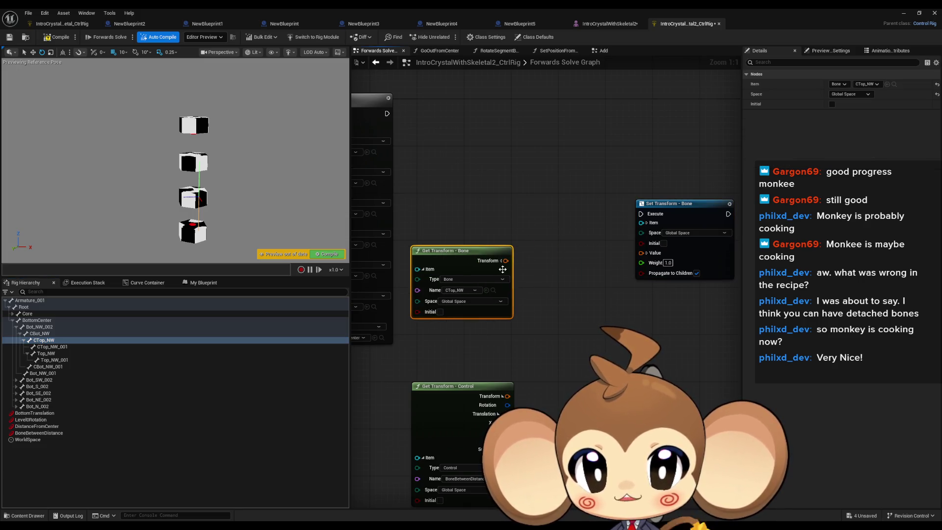
click(647, 252)
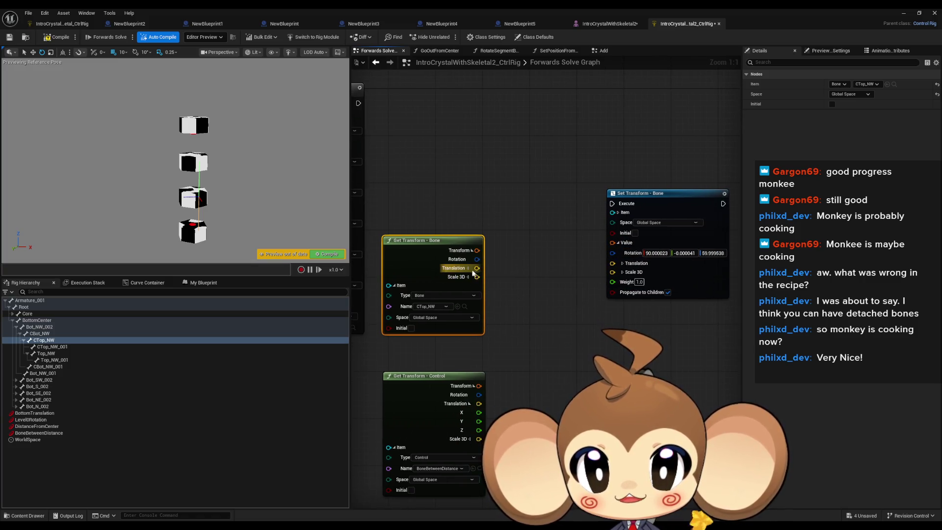
click(468, 268)
click(623, 264)
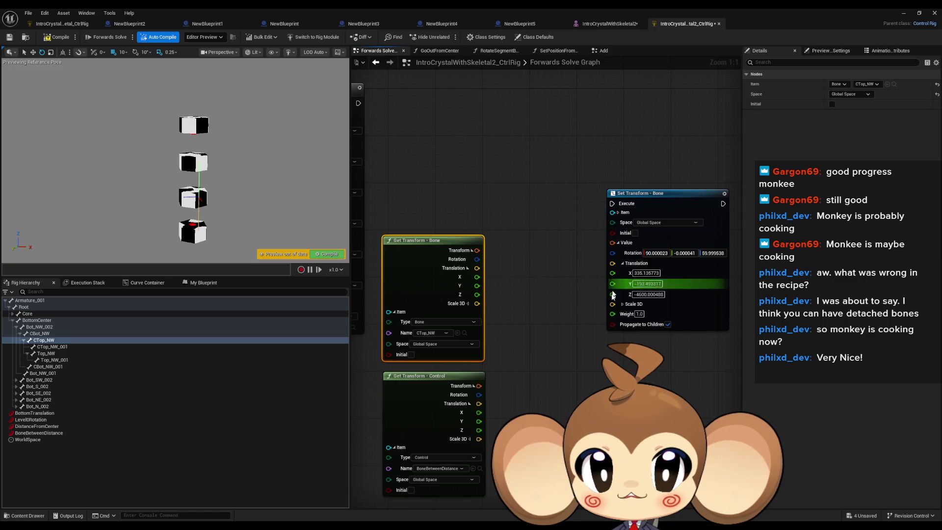
Wire the bone's Scale 3D, Rotation and X/Y translation into the Set Transform node
drag(613, 304, 478, 304)
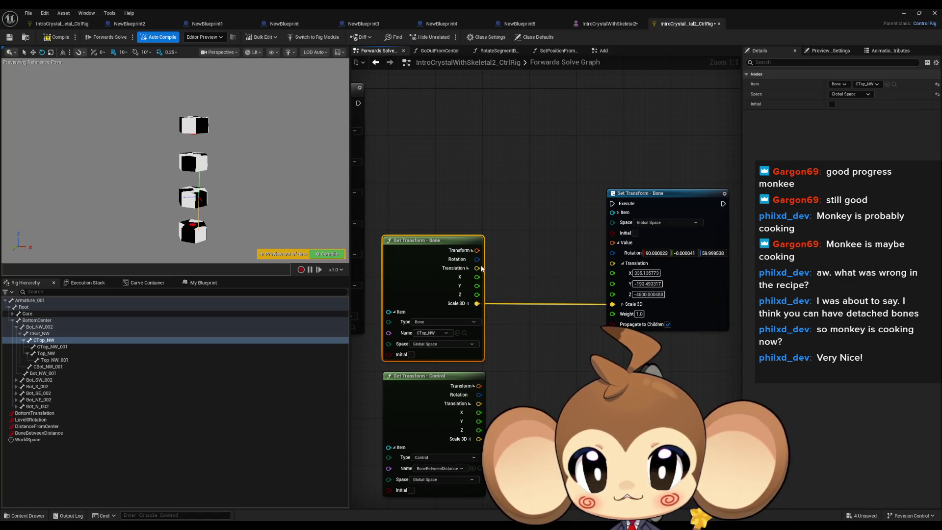
drag(477, 259, 612, 253)
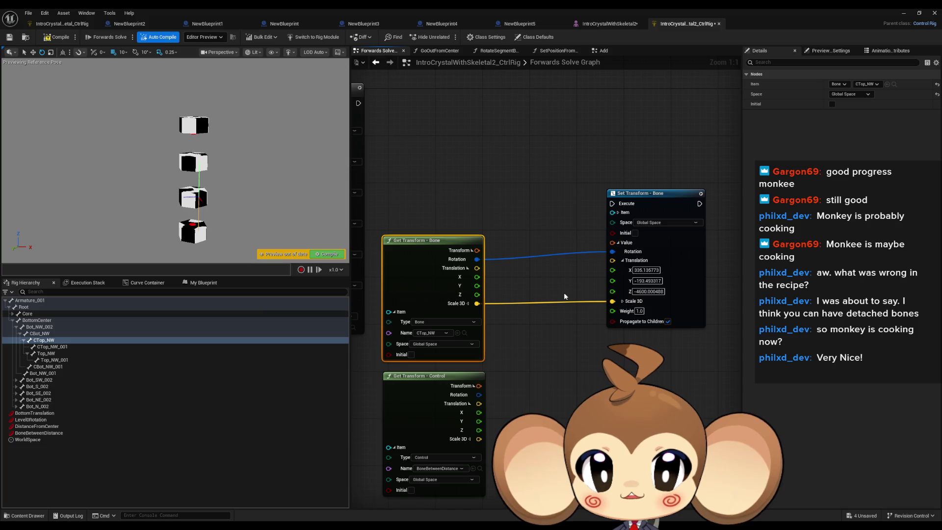
drag(452, 241, 465, 228)
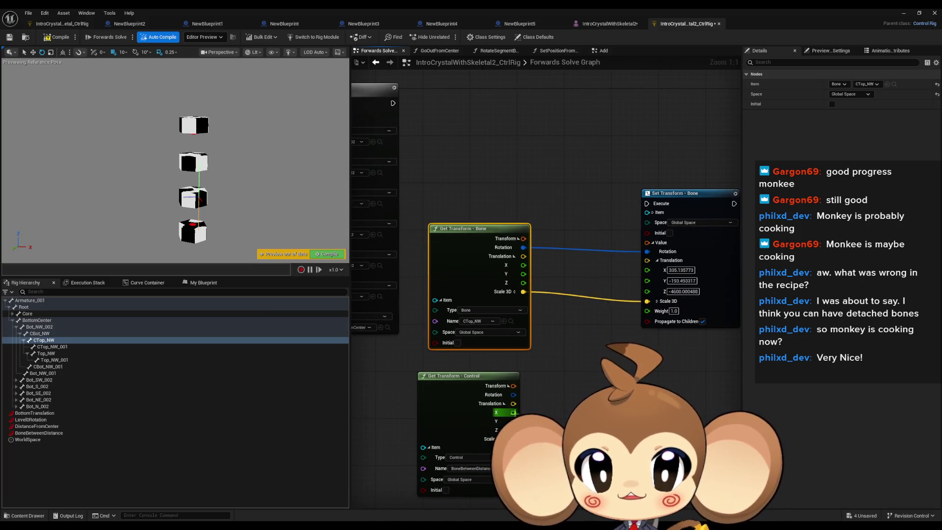
mouse_move(513, 413)
mouse_down()
mouse_move(633, 275)
mouse_move(647, 270)
mouse_move(647, 278)
mouse_up()
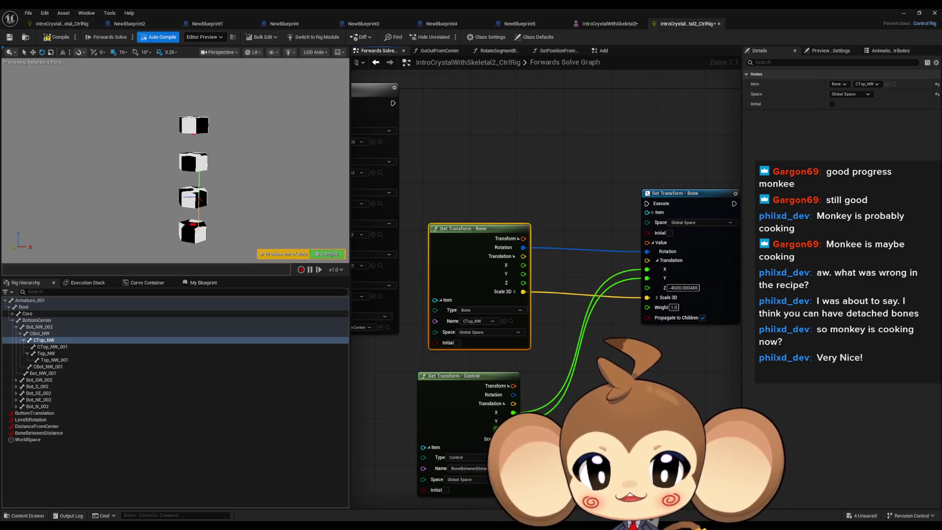
mouse_move(524, 265)
mouse_down()
mouse_move(658, 272)
mouse_move(523, 274)
mouse_move(516, 416)
mouse_up()
drag(621, 358, 589, 417)
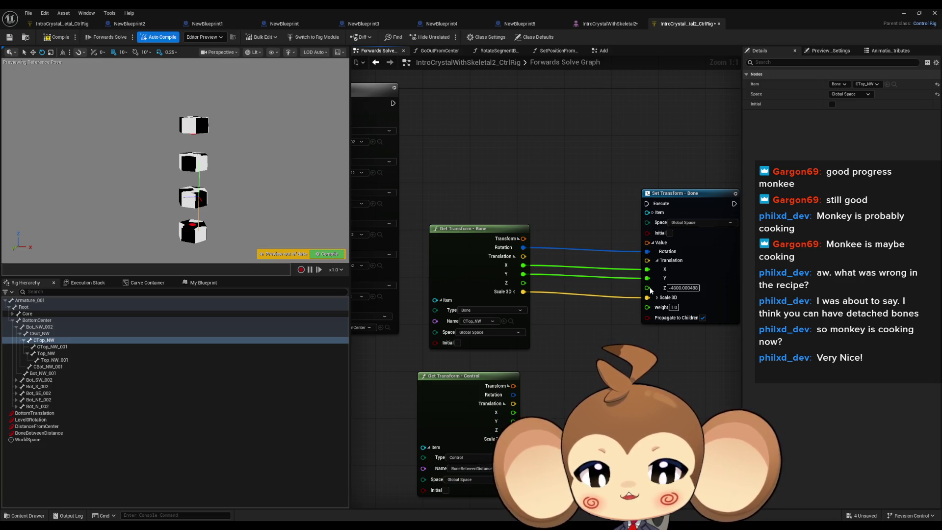
mouse_move(354, 88)
mouse_down()
mouse_move(332, 146)
mouse_move(383, 141)
mouse_up()
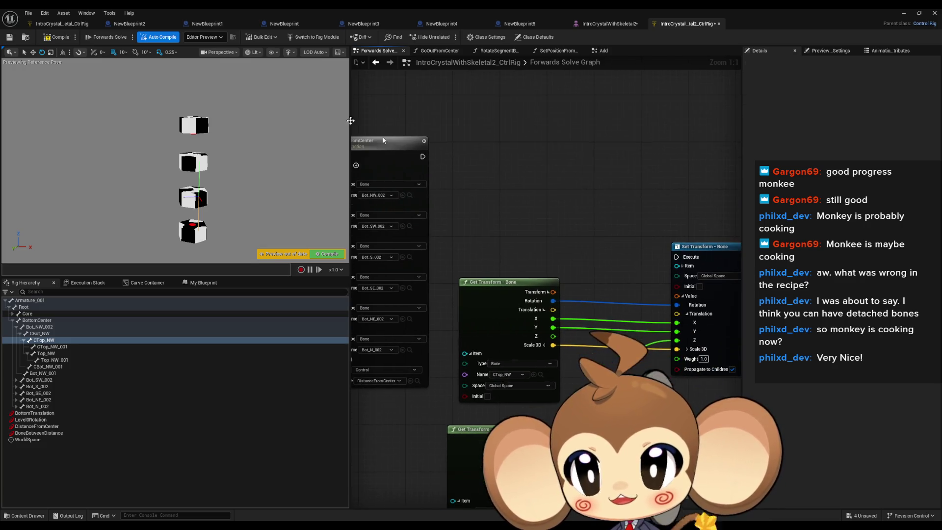
click(75, 37)
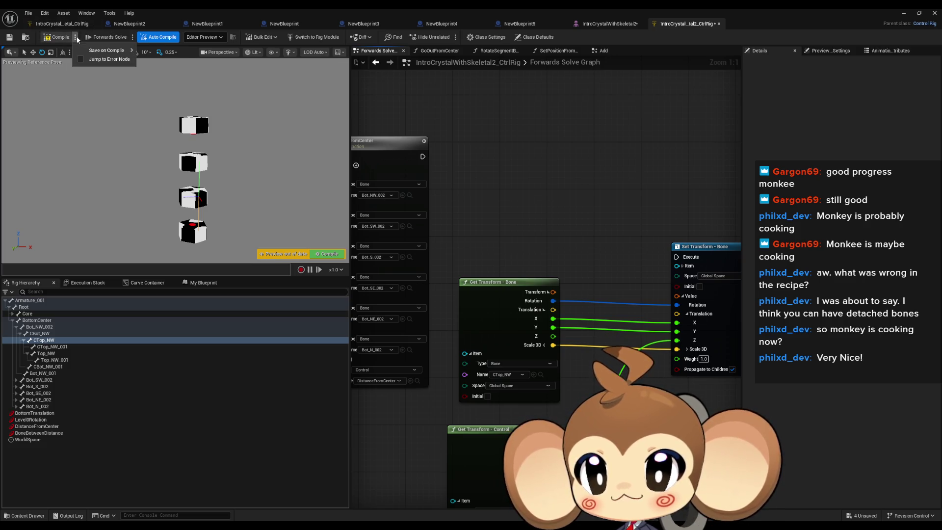
Compile, link the Set Transform into the execution chain, and slide BoneBetweenDistance along X
mouse_move(105, 50)
click(54, 43)
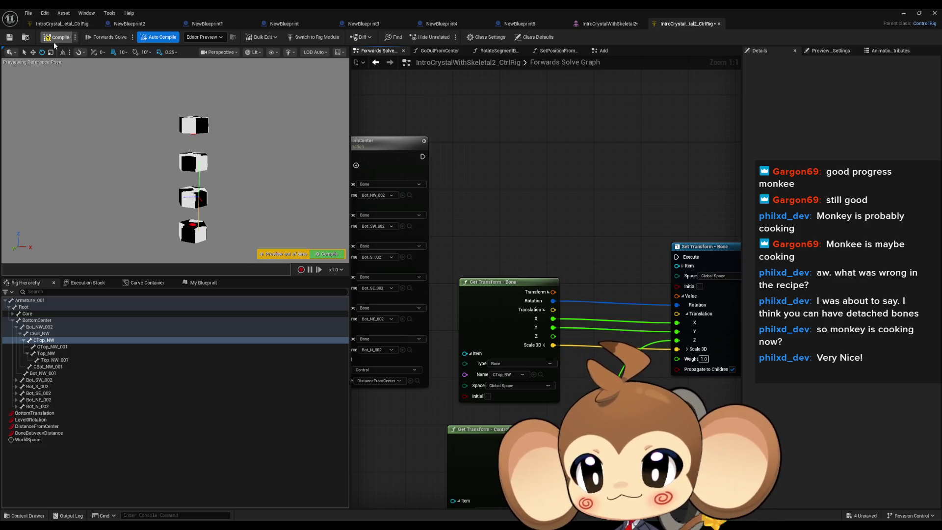
drag(678, 257, 422, 156)
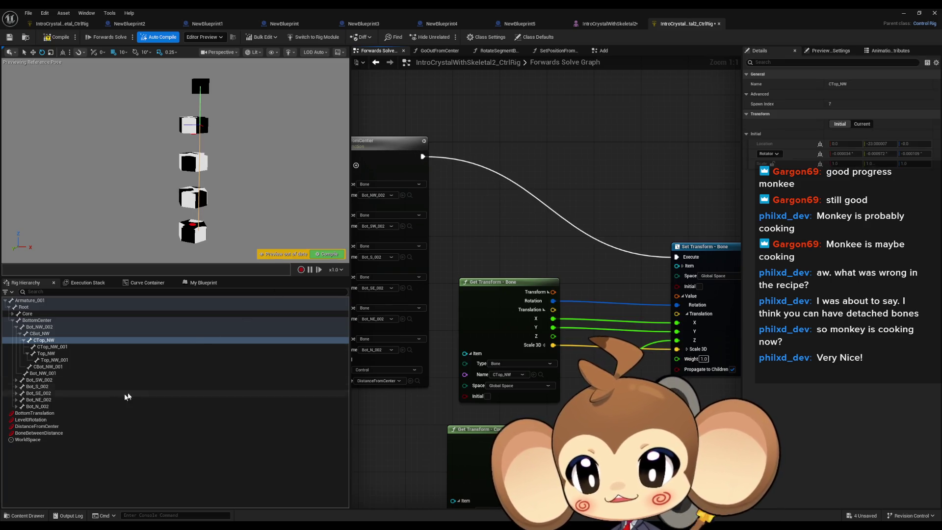
click(61, 435)
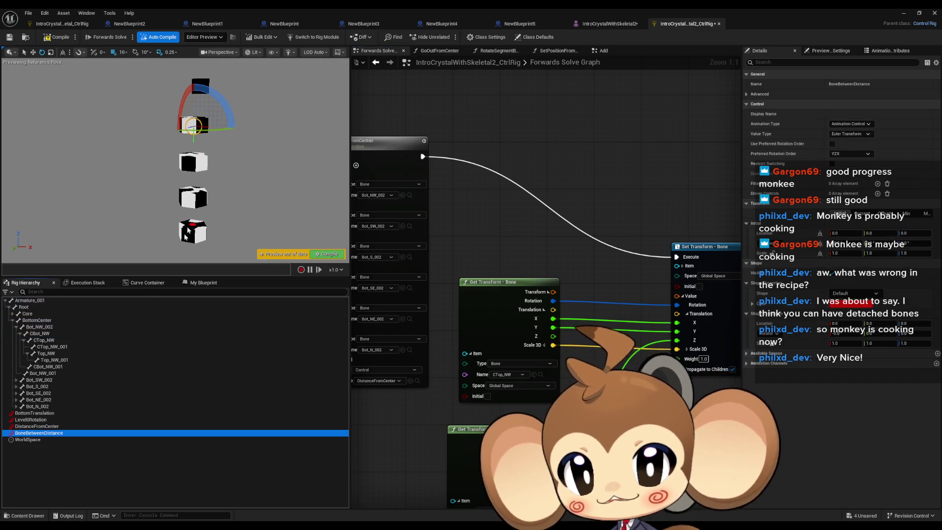
click(33, 52)
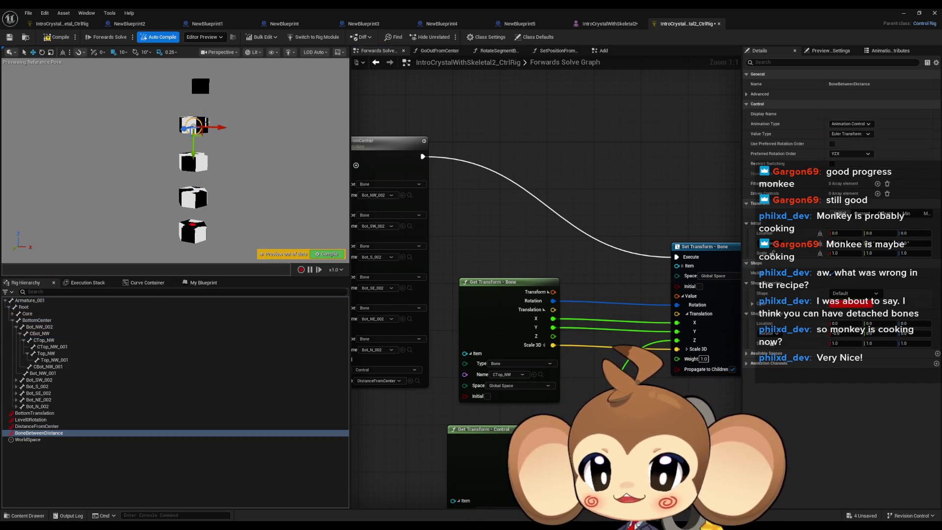
mouse_move(221, 128)
mouse_down()
mouse_move(244, 131)
mouse_move(233, 129)
mouse_up()
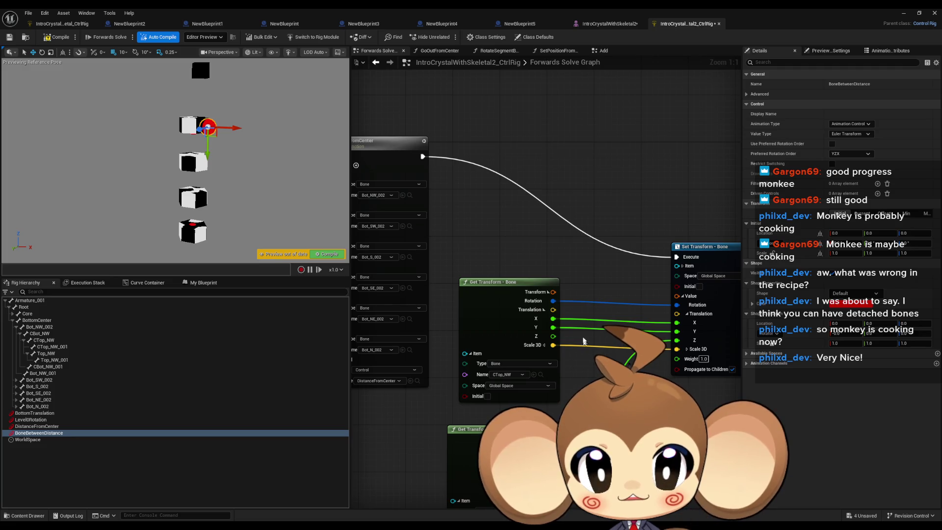
Rewire Z and X translation into the Set Transform and slide BoneBetweenDistance to test the top cube
mouse_move(553, 336)
mouse_down()
mouse_move(666, 345)
mouse_move(678, 323)
mouse_up()
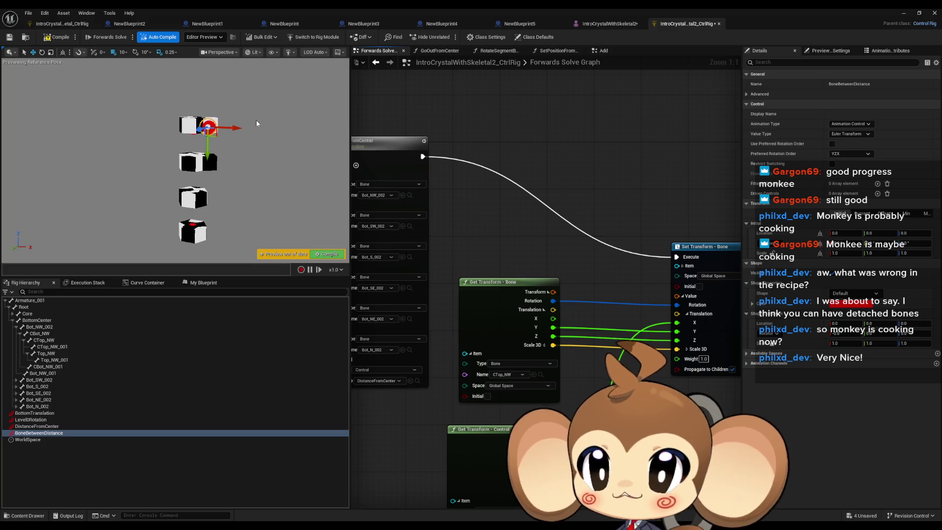
mouse_move(239, 128)
mouse_down()
mouse_move(300, 143)
mouse_move(230, 125)
mouse_move(285, 133)
mouse_move(235, 129)
mouse_move(270, 131)
mouse_up()
mouse_move(551, 319)
mouse_down()
mouse_move(613, 339)
mouse_move(677, 323)
mouse_up()
mouse_move(256, 130)
mouse_down()
mouse_move(107, 77)
mouse_move(82, 78)
mouse_move(167, 84)
mouse_move(153, 85)
mouse_up()
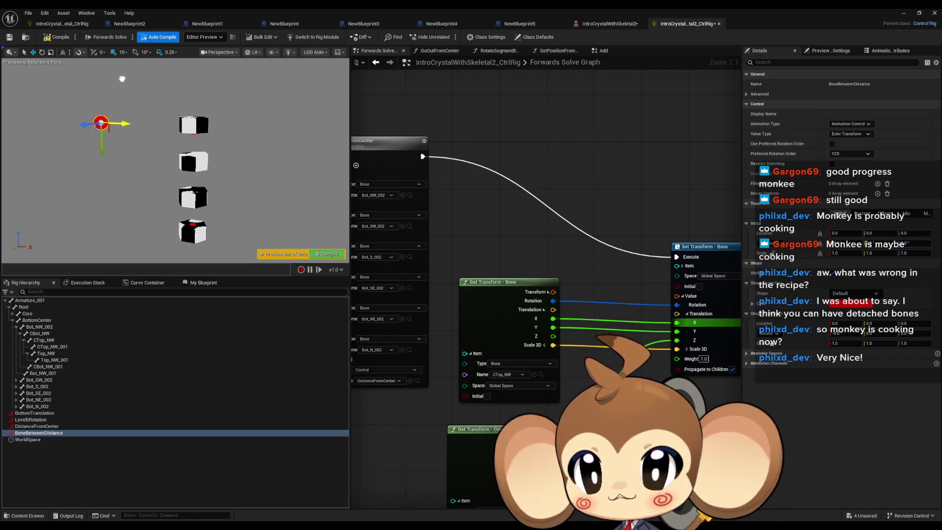
mouse_move(121, 78)
mouse_down()
mouse_move(153, 84)
mouse_move(139, 79)
mouse_up()
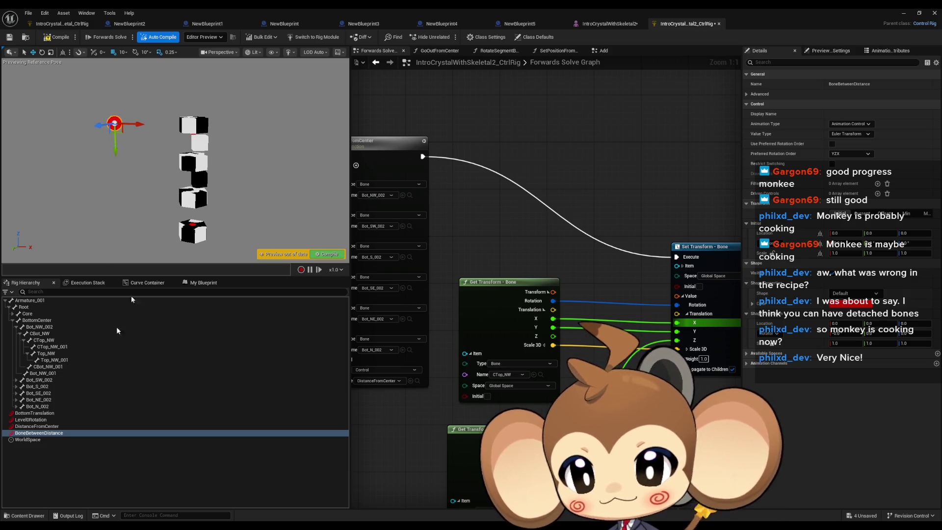
click(45, 426)
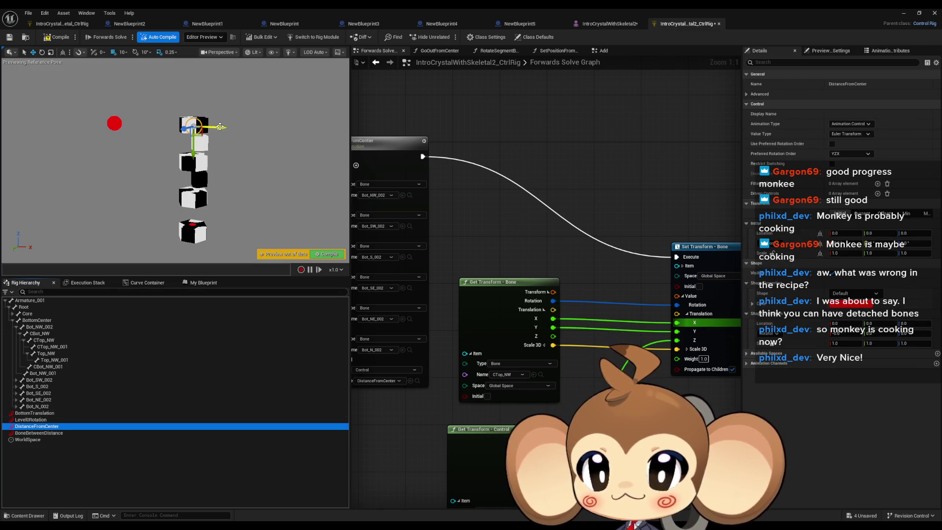
Spread the cubes apart with DistanceFromCenter, then rotate them with the Level0Rotation control
drag(221, 128, 259, 140)
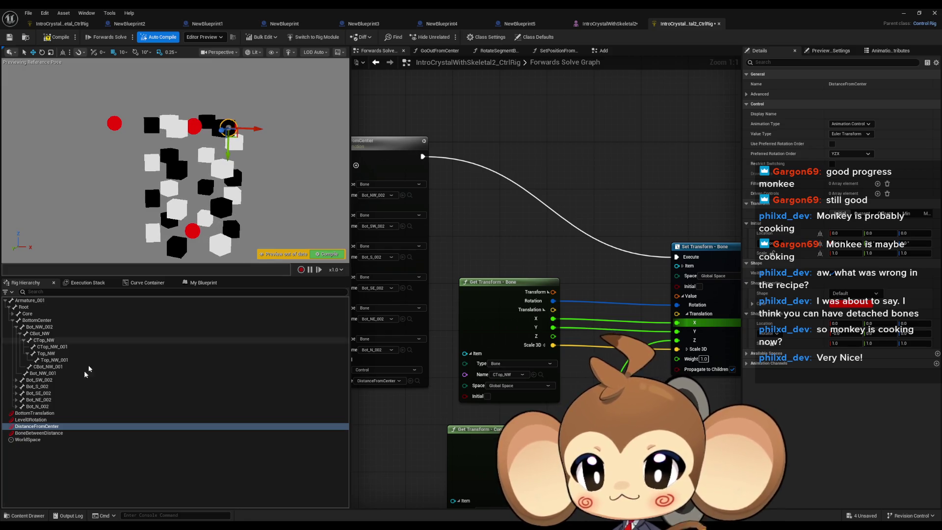
click(43, 420)
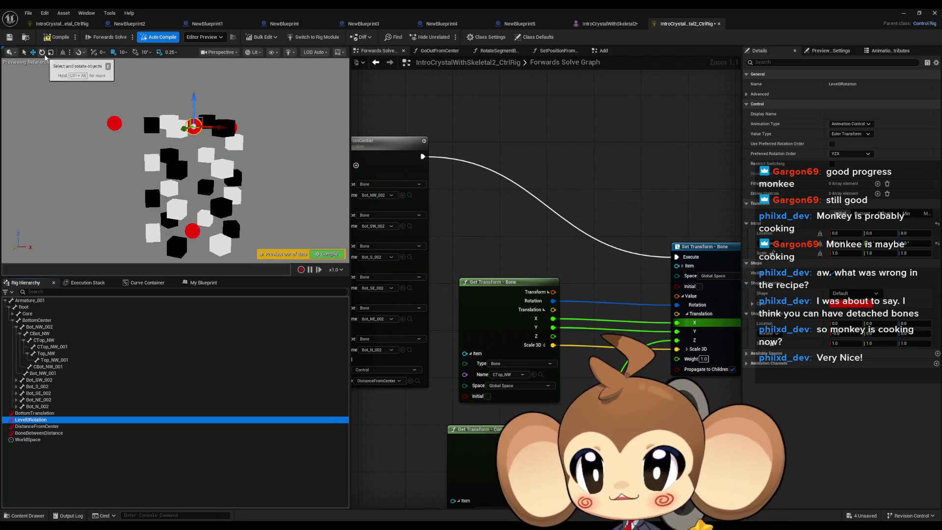
click(41, 52)
mouse_move(182, 101)
mouse_down()
mouse_move(196, 78)
mouse_move(206, 127)
mouse_move(196, 81)
mouse_move(201, 94)
mouse_up()
Reframe the camera on the rig and turn the cubes with the BottomTranslation control
mouse_move(286, 208)
mouse_down()
mouse_move(273, 193)
mouse_move(2, 79)
mouse_up()
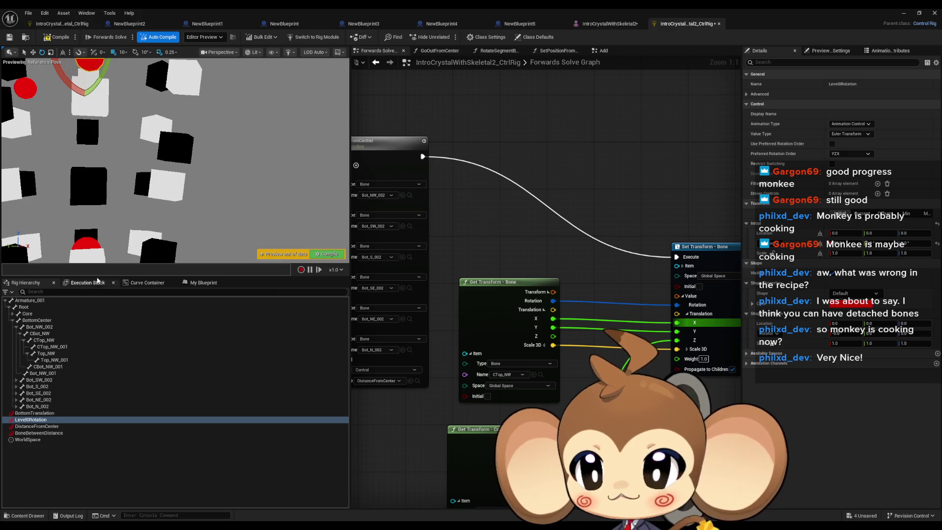
mouse_move(65, 83)
mouse_down()
mouse_move(111, 69)
mouse_move(77, 94)
mouse_move(68, 114)
mouse_move(135, 69)
mouse_move(64, 119)
mouse_up()
click(55, 413)
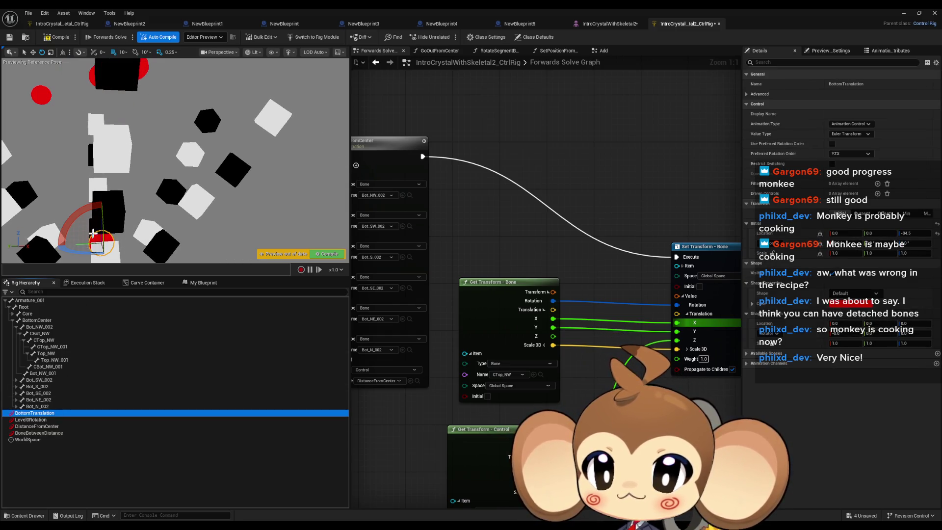
mouse_move(72, 220)
mouse_down()
mouse_move(96, 201)
mouse_move(137, 217)
mouse_move(94, 201)
mouse_move(66, 216)
mouse_move(102, 192)
mouse_up()
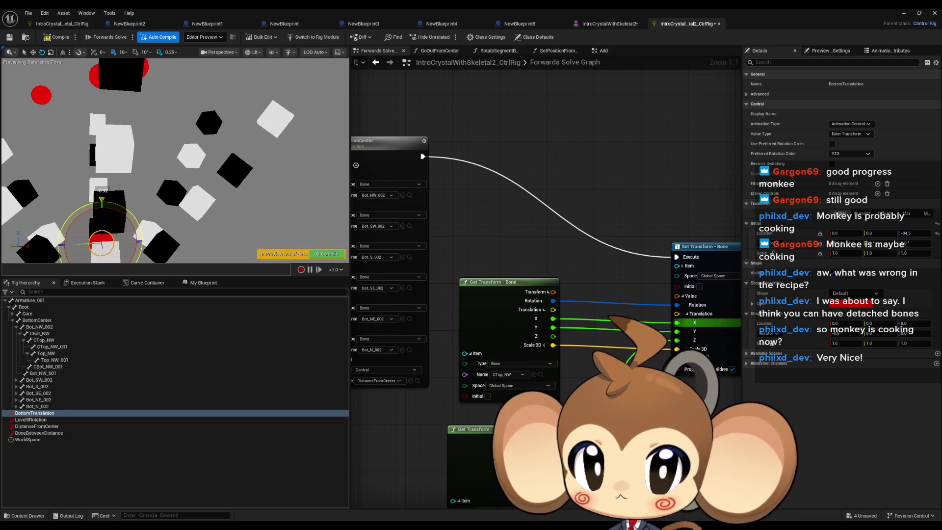